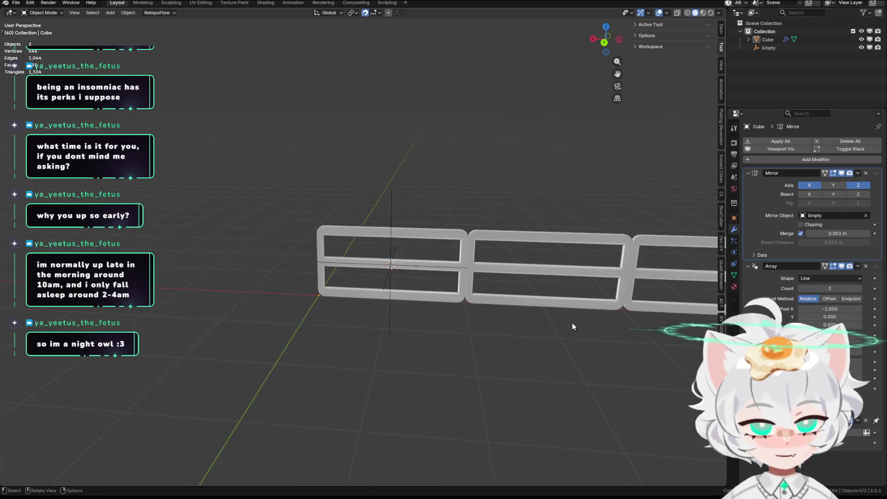
scroll(565, 321, up, 2)
Select the fence object and start editing its mesh after inspecting it from the front
mouse_move(547, 262)
middle_down()
mouse_move(418, 251)
mouse_move(415, 269)
middle_up()
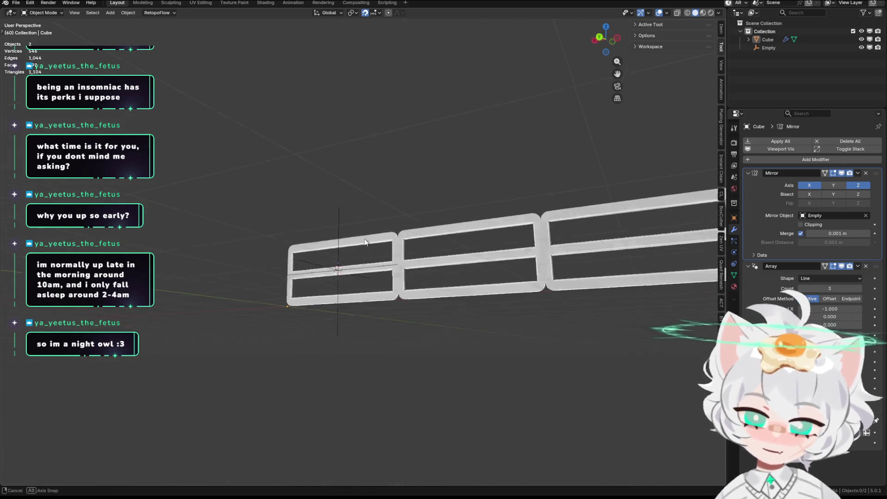
scroll(416, 268, down, 3)
scroll(456, 279, up, 2)
mouse_move(473, 273)
middle_down()
mouse_move(491, 279)
mouse_move(489, 245)
mouse_move(454, 277)
middle_up()
scroll(469, 271, down, 3)
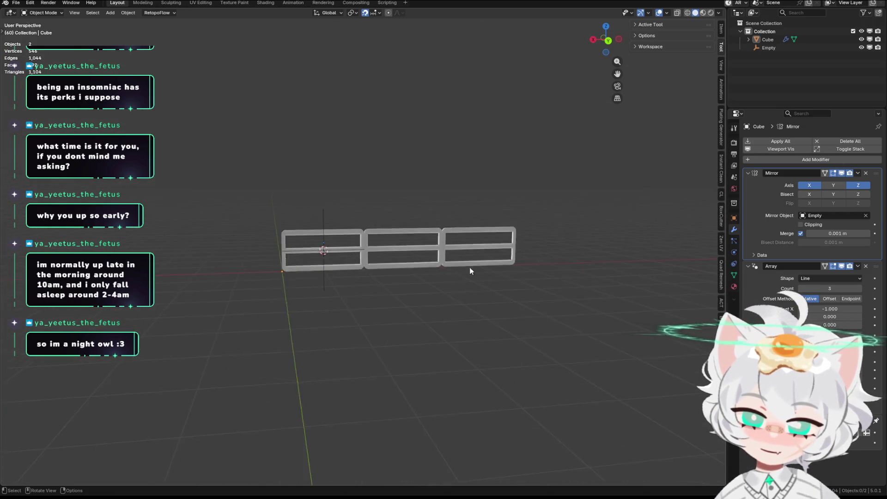
scroll(188, 242, up, 7)
middle_drag(185, 239, 307, 227)
scroll(349, 234, down, 3)
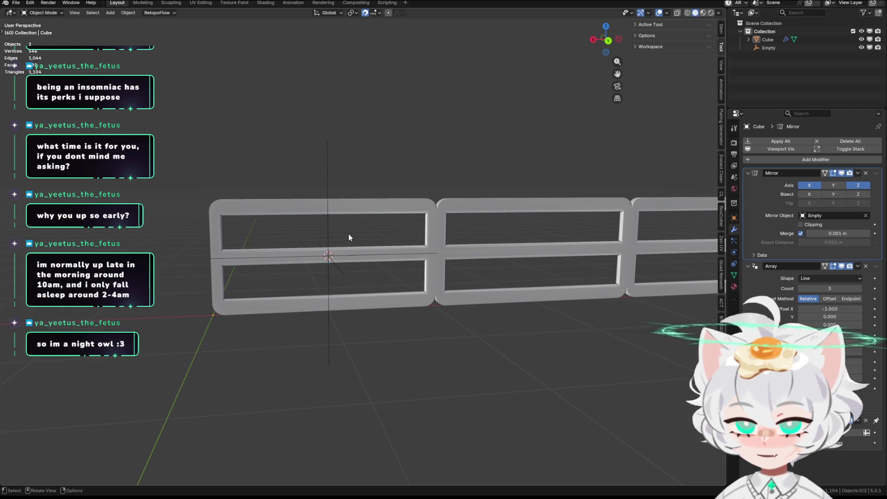
scroll(403, 239, down, 1)
scroll(500, 193, up, 1)
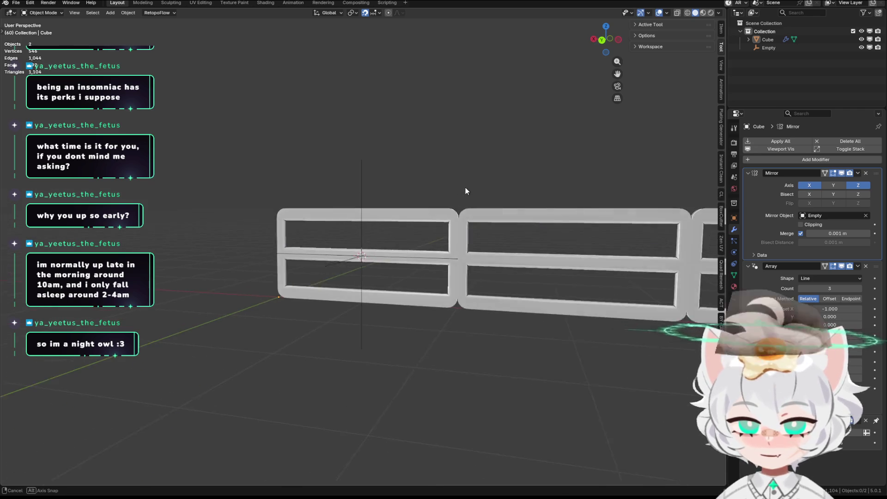
scroll(465, 187, up, 3)
click(539, 203)
mouse_move(538, 203)
middle_down()
mouse_move(467, 202)
mouse_move(479, 201)
mouse_move(501, 221)
mouse_move(464, 222)
mouse_move(453, 251)
mouse_move(476, 209)
mouse_move(461, 211)
mouse_move(542, 213)
mouse_move(475, 211)
middle_up()
scroll(479, 201, down, 2)
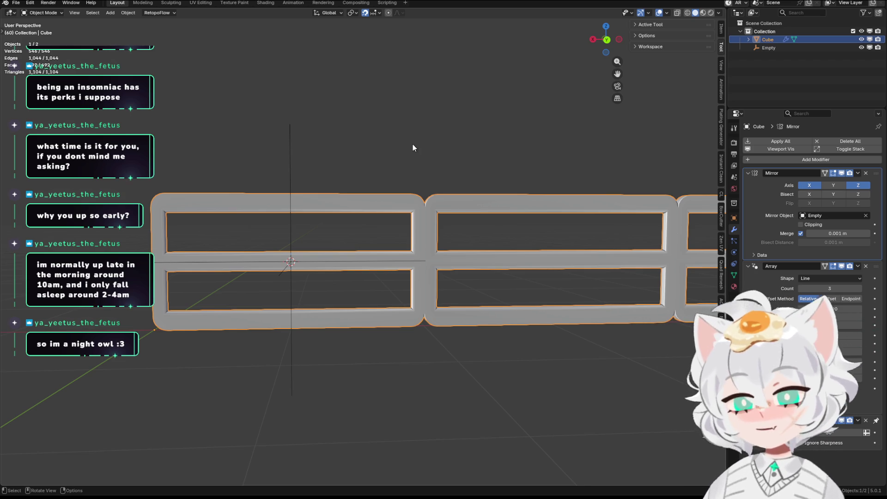
scroll(413, 144, up, 2)
middle_drag(439, 139, 324, 162)
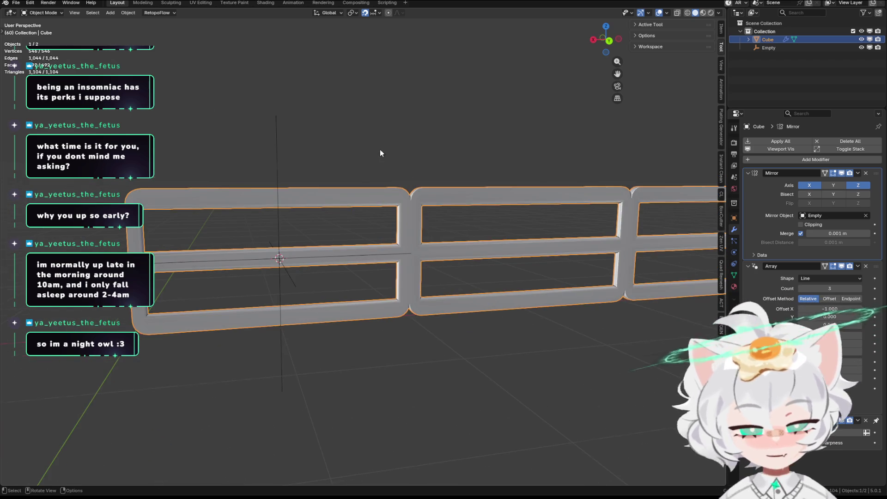
scroll(380, 149, up, 1)
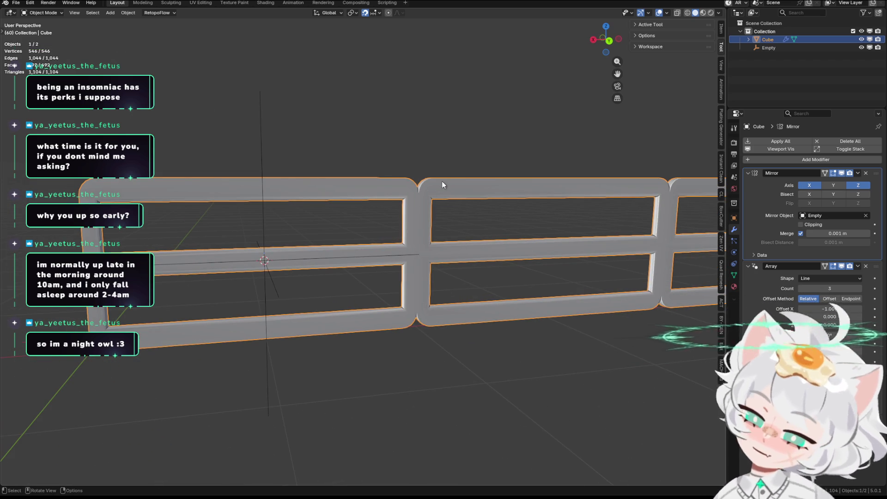
mouse_move(449, 130)
middle_down()
mouse_move(364, 162)
mouse_move(285, 171)
middle_up()
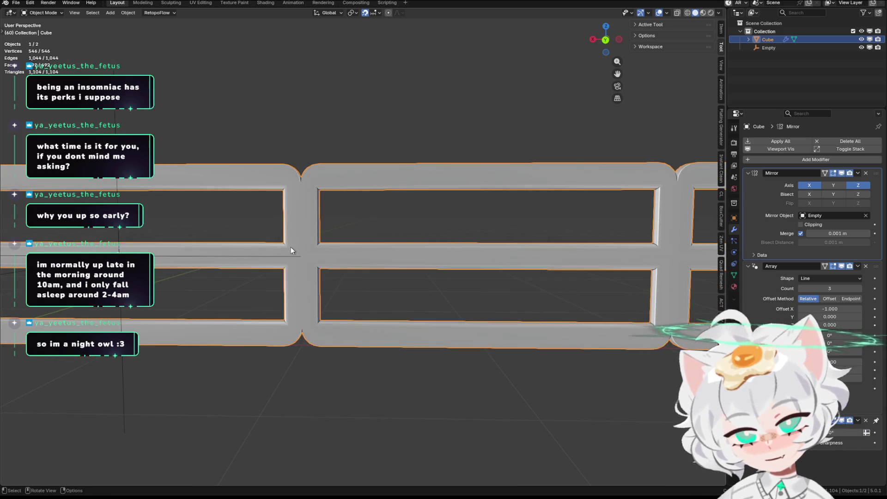
scroll(290, 246, up, 3)
mouse_move(297, 215)
middle_down()
mouse_move(203, 199)
mouse_move(490, 183)
mouse_move(310, 219)
middle_up()
key(Tab)
scroll(309, 219, down, 3)
scroll(251, 220, up, 4)
Extrude the rail's end edge and slide it along X into a long bar across the panels
middle_drag(251, 220, 300, 219)
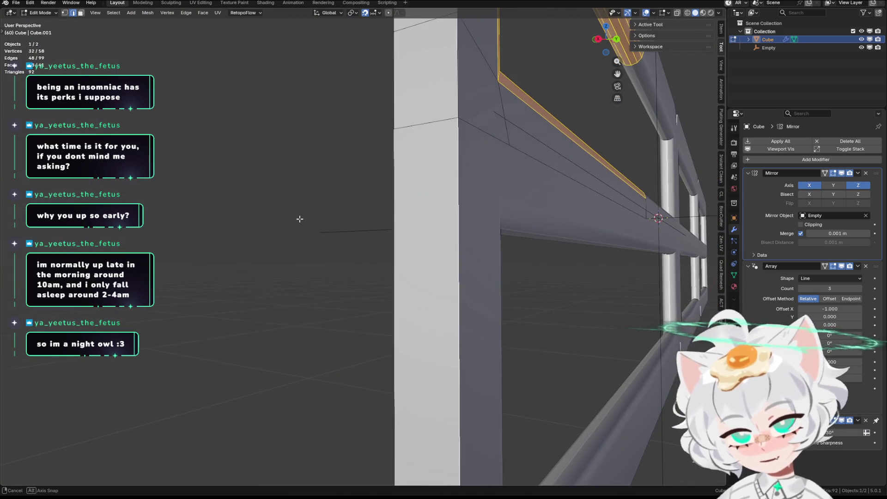
click(426, 104)
key(KP_Decimal)
mouse_move(218, 308)
middle_down()
mouse_move(224, 243)
mouse_move(462, 277)
middle_up()
scroll(224, 243, down, 3)
scroll(462, 277, down, 2)
key(g)
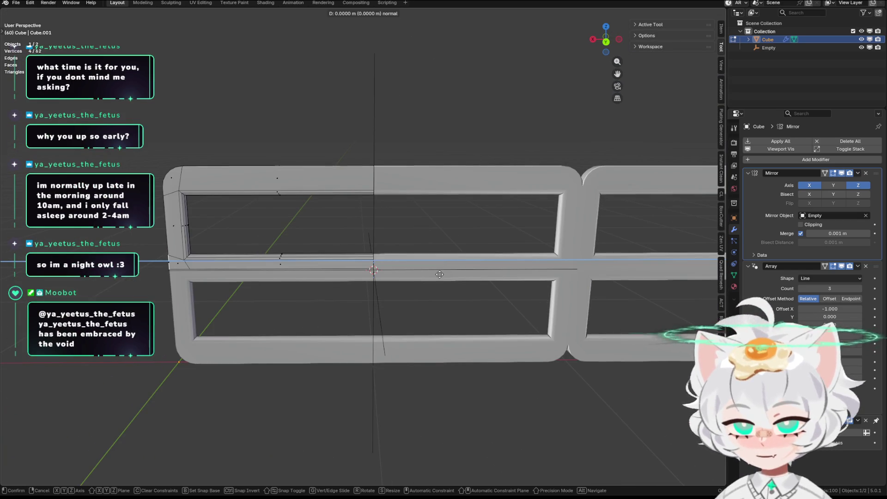
key(Escape)
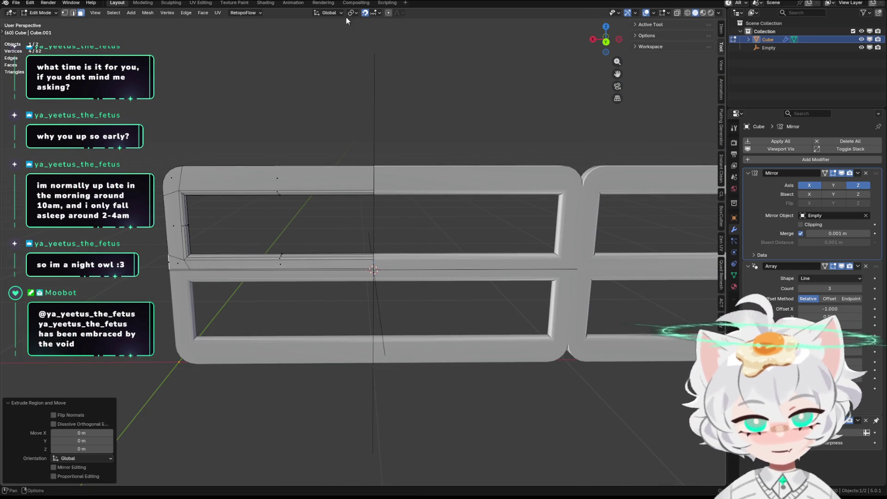
middle_drag(481, 148, 492, 188)
key(g)
key(x)
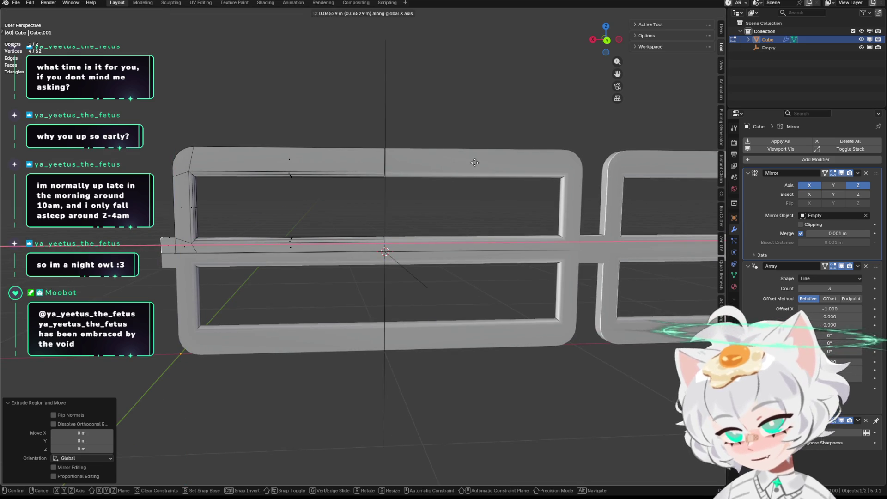
click(477, 161)
scroll(482, 158, down, 3)
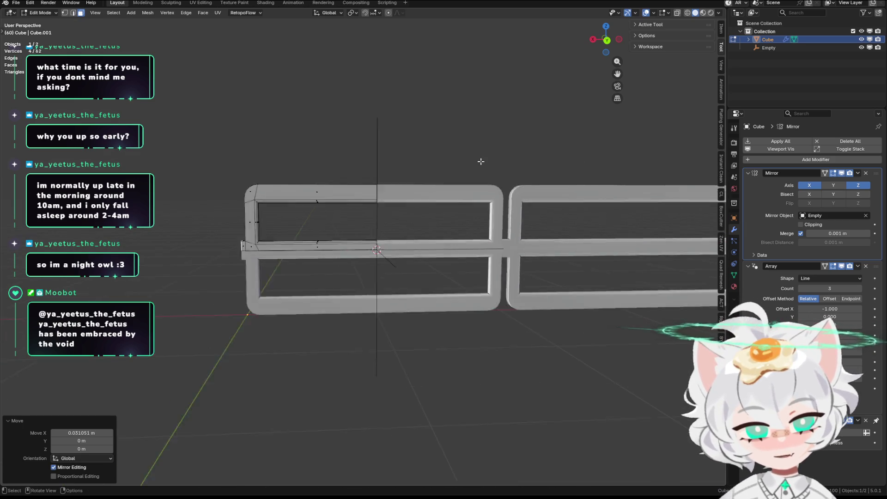
scroll(534, 165, down, 3)
Start an edge loop across the rail with Ctrl+R, then cancel it
mouse_move(489, 150)
middle_down()
mouse_move(416, 154)
mouse_move(520, 159)
mouse_move(484, 146)
mouse_move(574, 189)
mouse_move(530, 181)
middle_up()
scroll(484, 146, down, 2)
scroll(552, 172, up, 3)
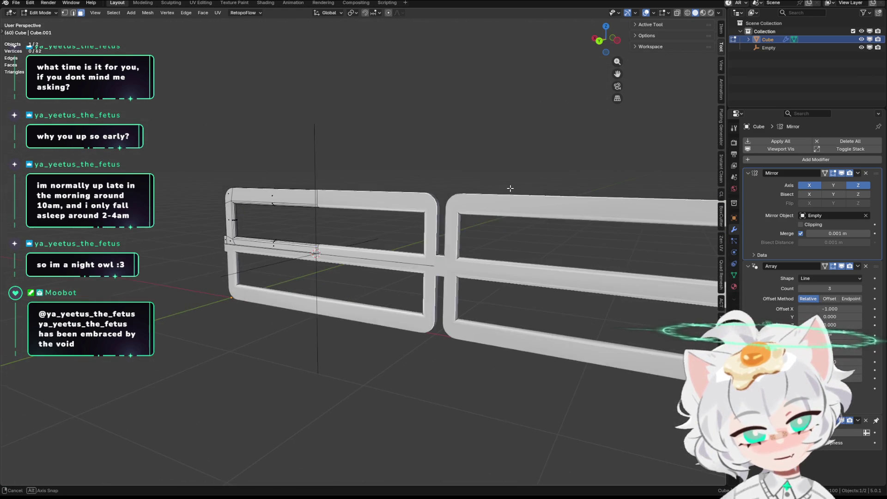
mouse_move(531, 182)
middle_down()
mouse_move(556, 186)
mouse_move(535, 168)
mouse_move(506, 222)
middle_up()
scroll(557, 186, down, 3)
scroll(535, 168, up, 2)
scroll(535, 169, up, 3)
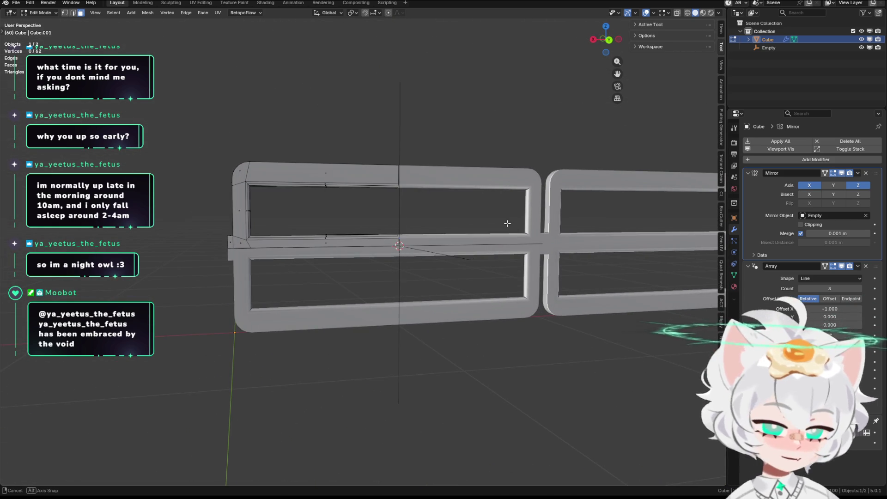
scroll(464, 219, up, 2)
mouse_move(465, 220)
middle_down()
mouse_move(255, 109)
mouse_move(249, 127)
middle_up()
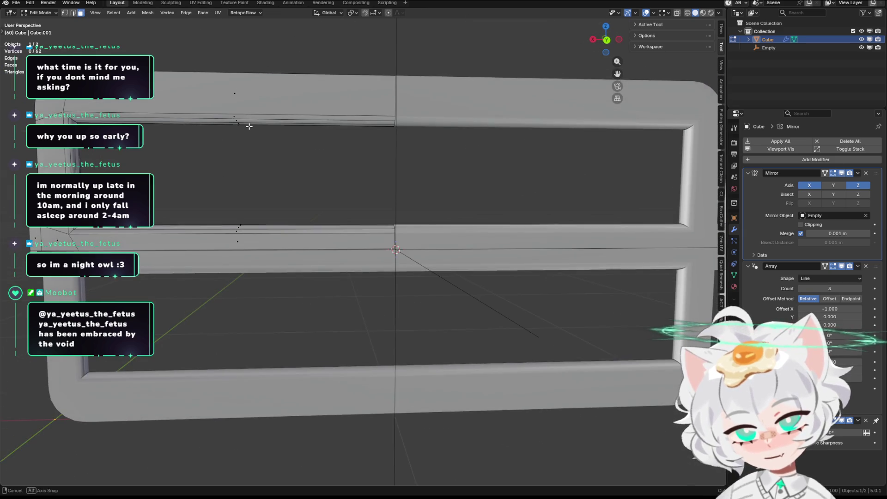
scroll(256, 145, down, 2)
key(ctrl+r)
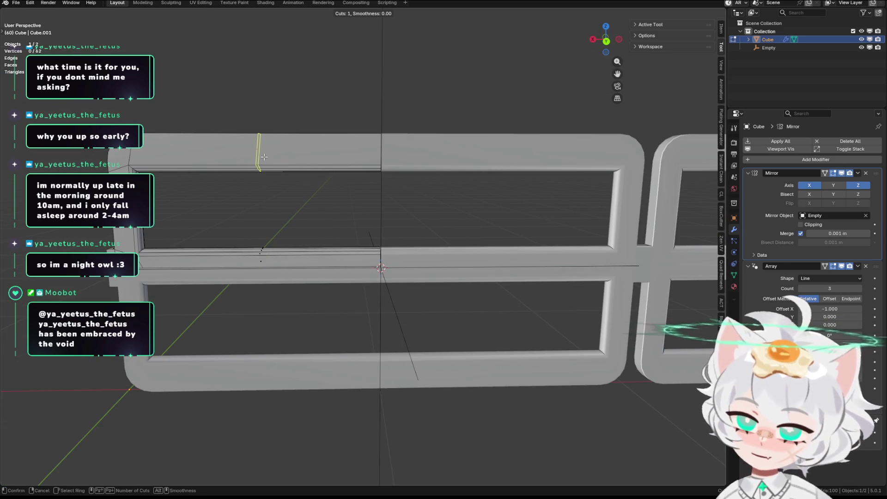
mouse_move(265, 157)
middle_down()
mouse_move(336, 40)
mouse_move(361, 140)
mouse_move(241, 150)
mouse_move(185, 143)
middle_up()
key(Escape)
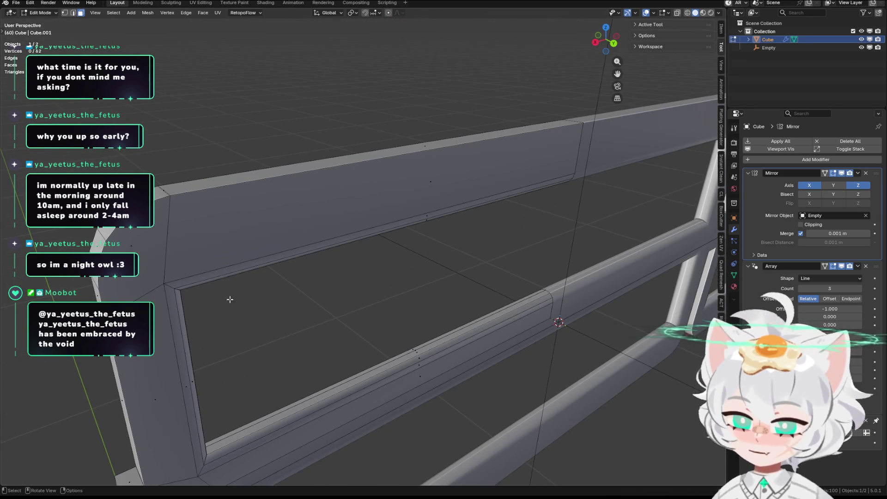
middle_drag(349, 220, 391, 233)
scroll(391, 234, down, 5)
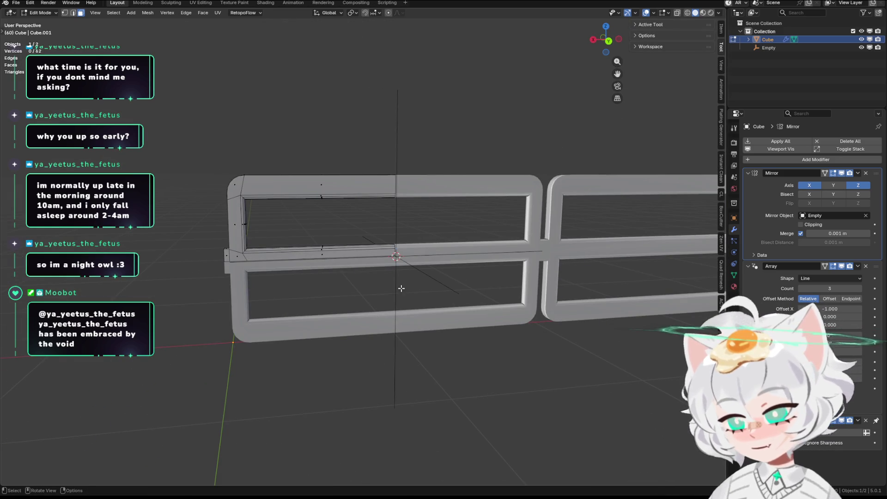
shift+middle_drag(459, 287, 384, 272)
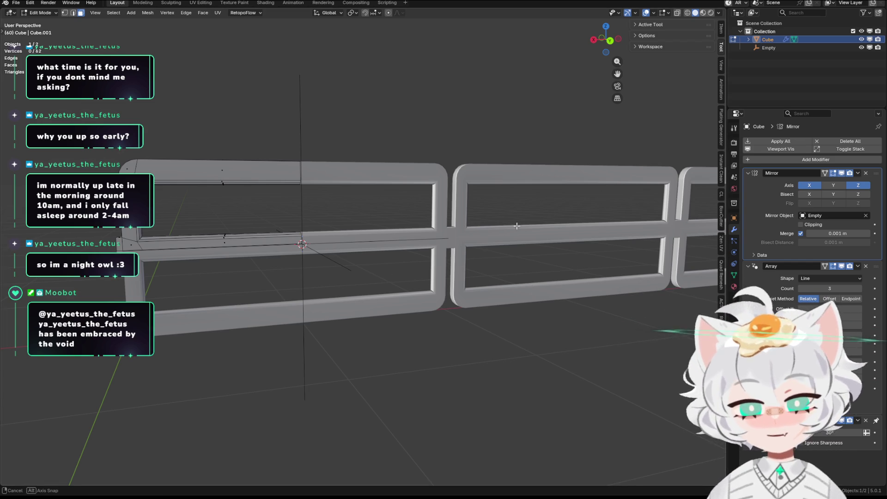
Hide the fence and add a plane, then undo back to the visible fence
middle_drag(516, 225, 527, 221)
click(867, 42)
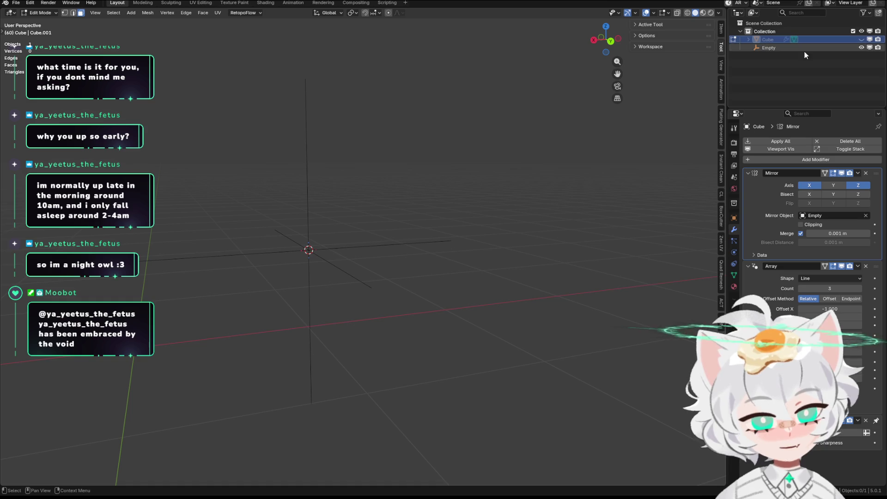
key(shift+a)
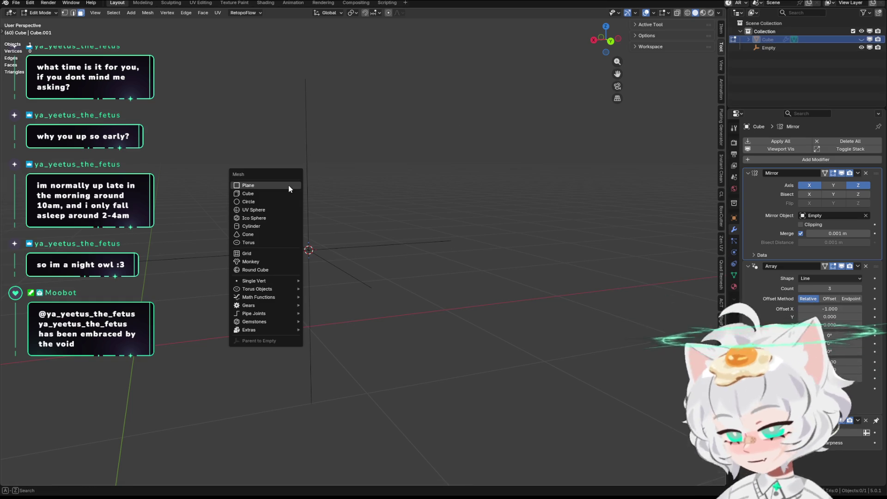
click(288, 186)
middle_drag(362, 218, 391, 248)
key(Tab)
key(ctrl+z)
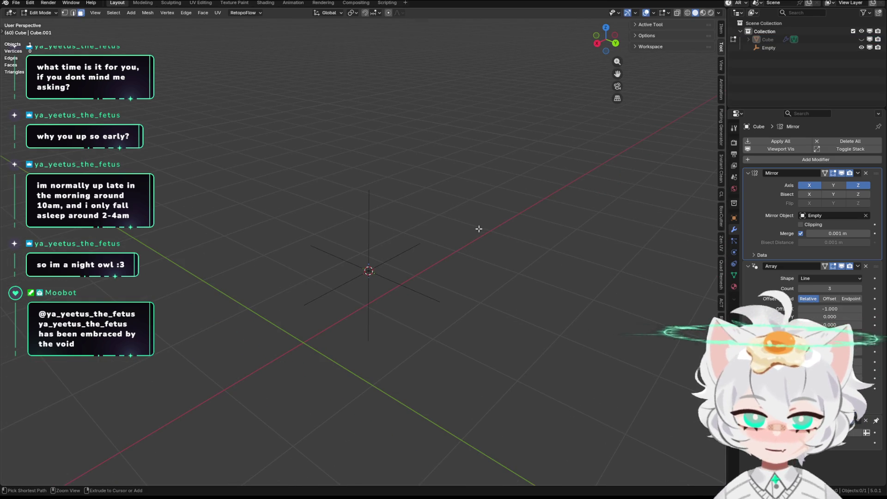
key(ctrl+z)
key(ctrl+z)
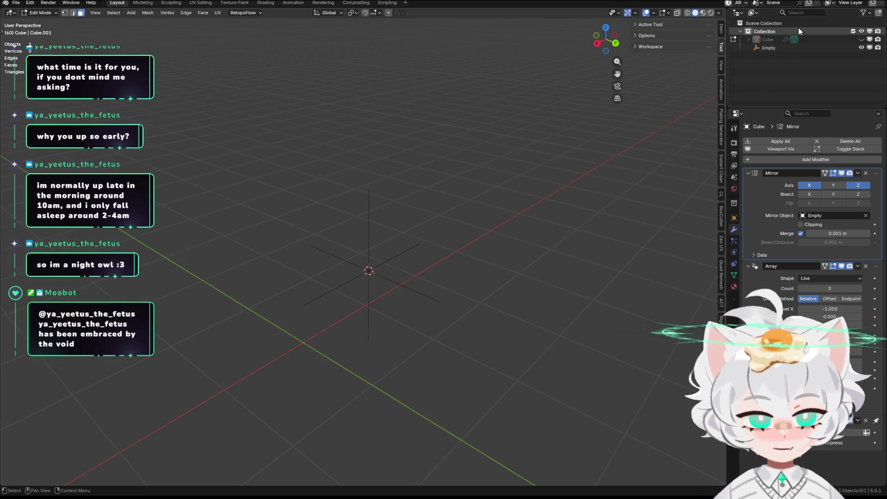
key(shift+a)
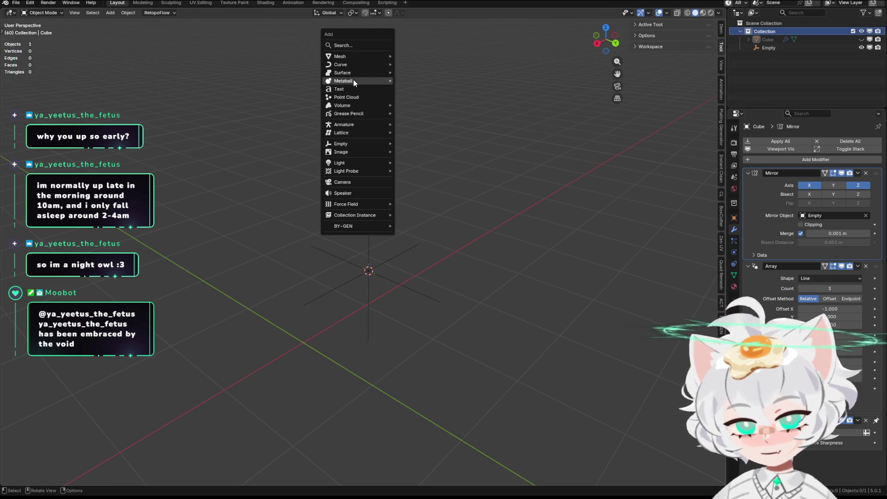
click(863, 48)
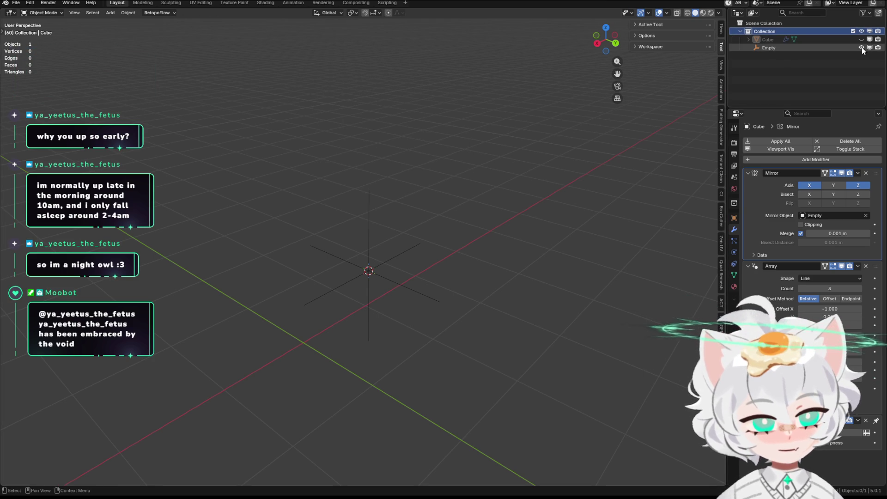
Hide the Empty and add a new cube to the scene
click(823, 48)
right_click(760, 77)
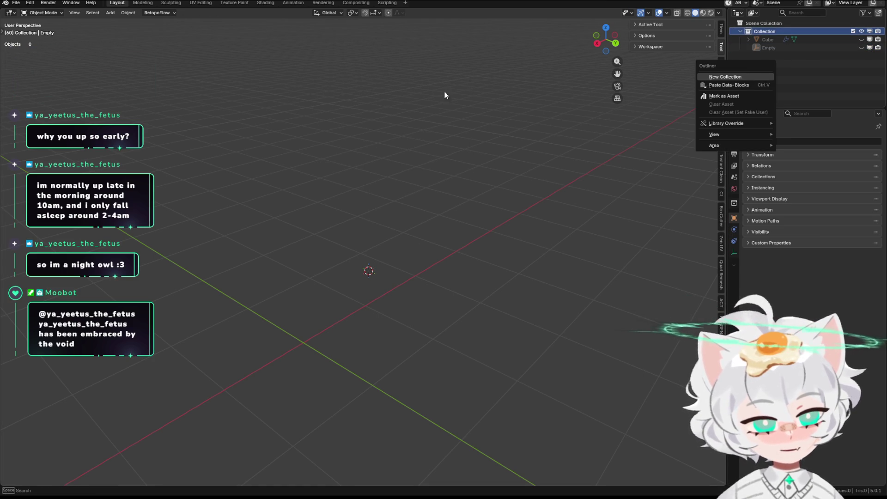
key(shift+a)
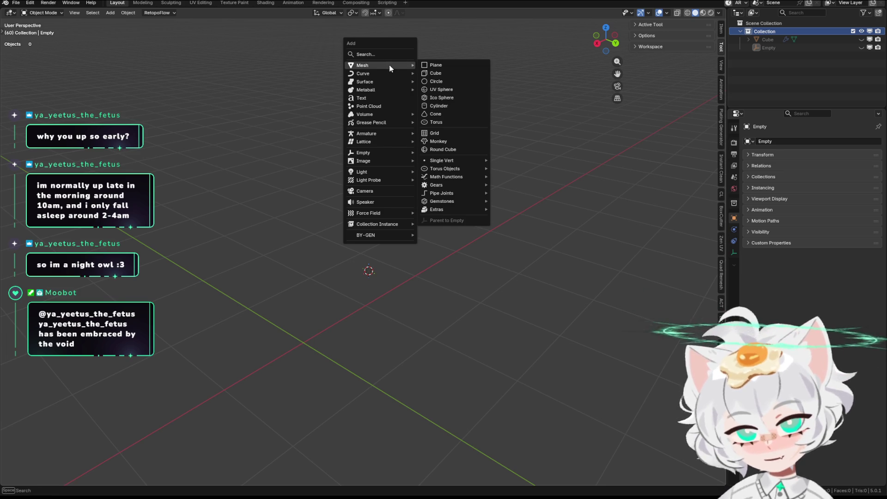
click(447, 72)
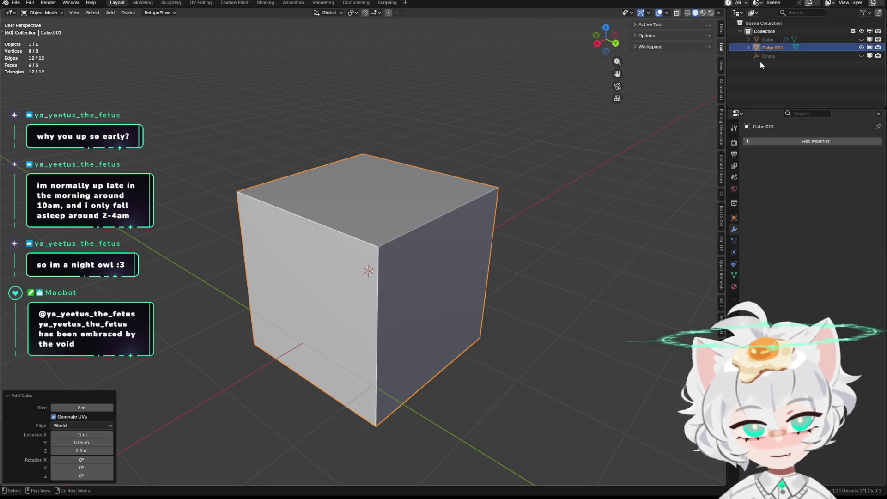
Create Collection 2 and move the original Cube and the Empty into it
click(776, 42)
right_click(776, 42)
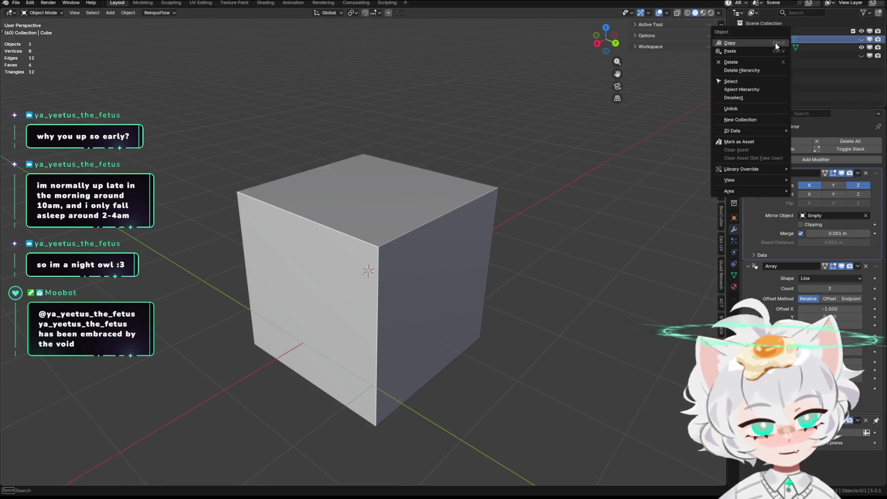
click(812, 56)
right_click(811, 55)
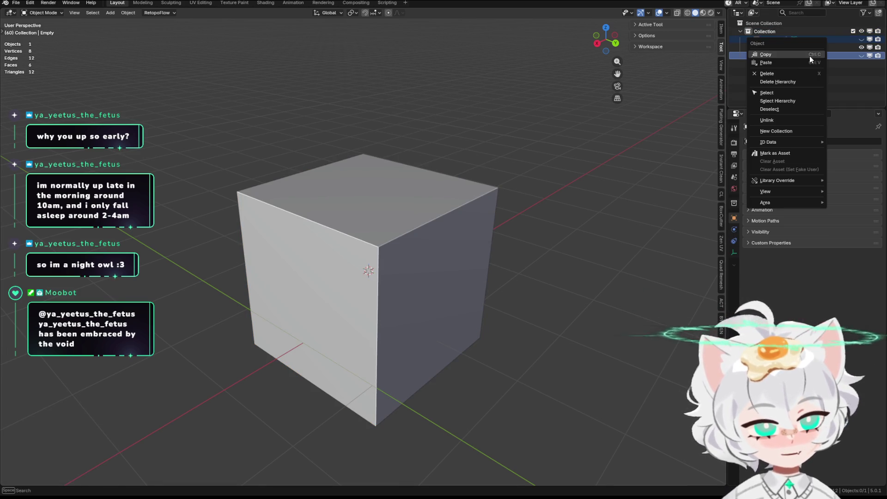
click(794, 132)
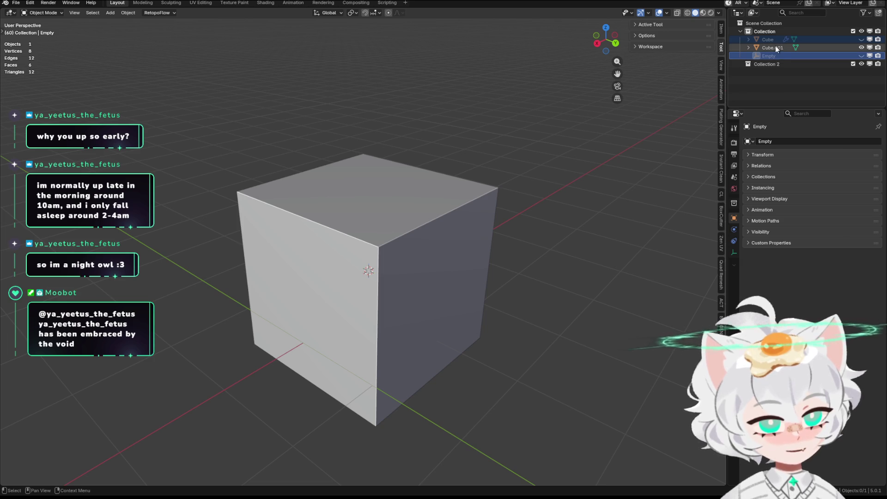
drag(777, 40, 772, 64)
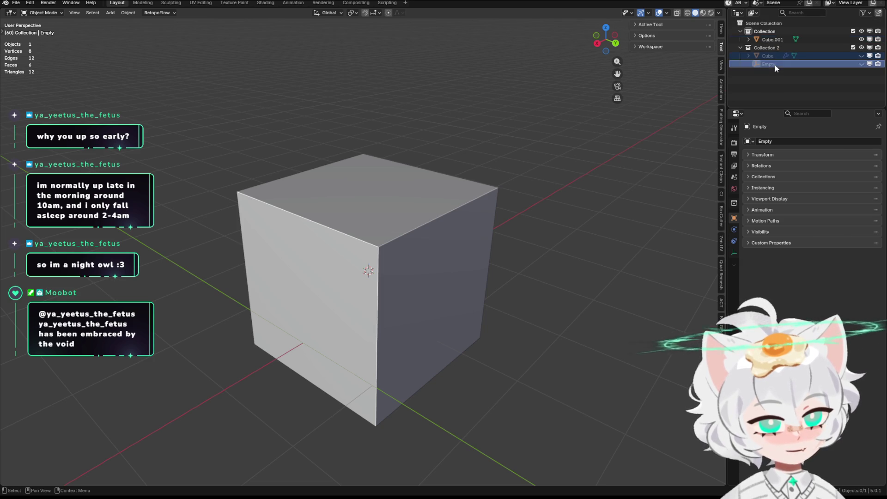
Select Cube.001 and start editing its mesh
click(774, 40)
mouse_move(493, 103)
middle_down()
mouse_move(434, 131)
mouse_move(538, 153)
mouse_move(627, 220)
middle_up()
key(Tab)
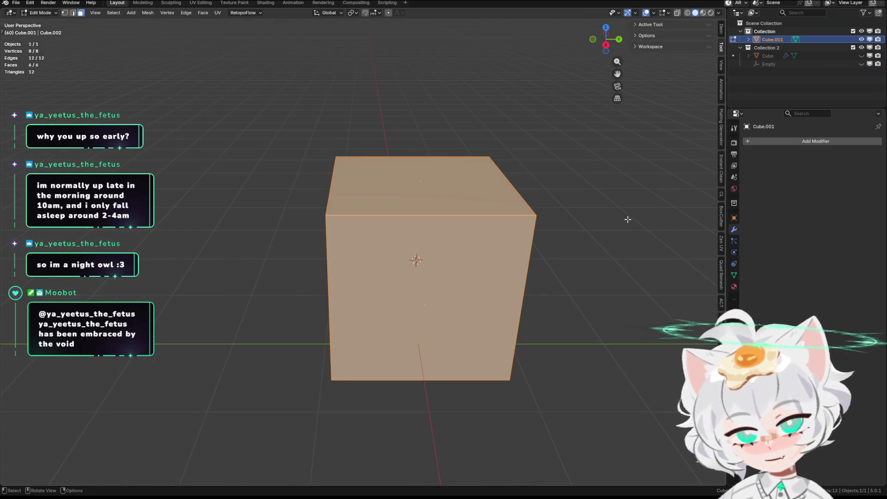
Scale the cube down to a small block and select its bottom face with snapping on
key(s)
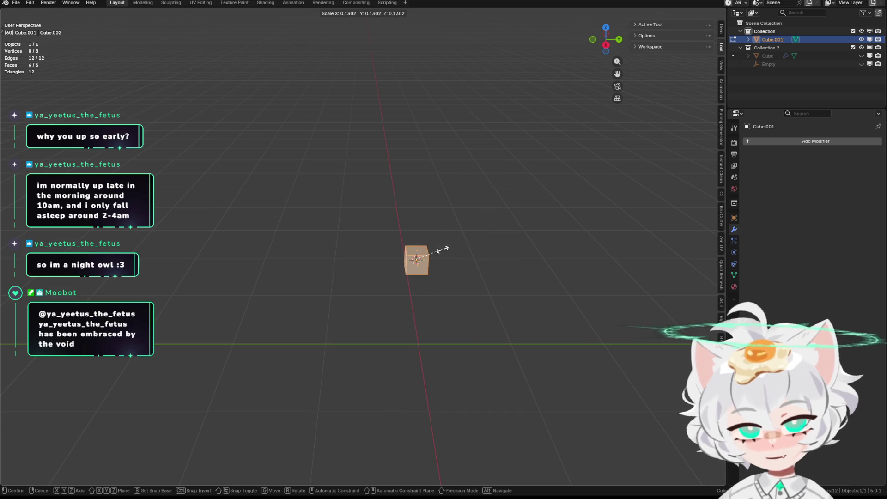
click(430, 247)
mouse_move(462, 229)
middle_down()
mouse_move(491, 192)
mouse_move(463, 239)
middle_up()
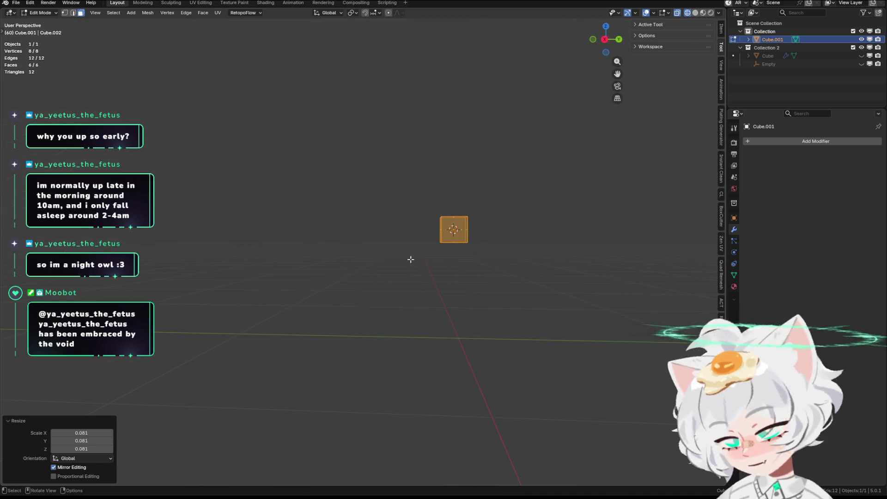
drag(394, 255, 489, 233)
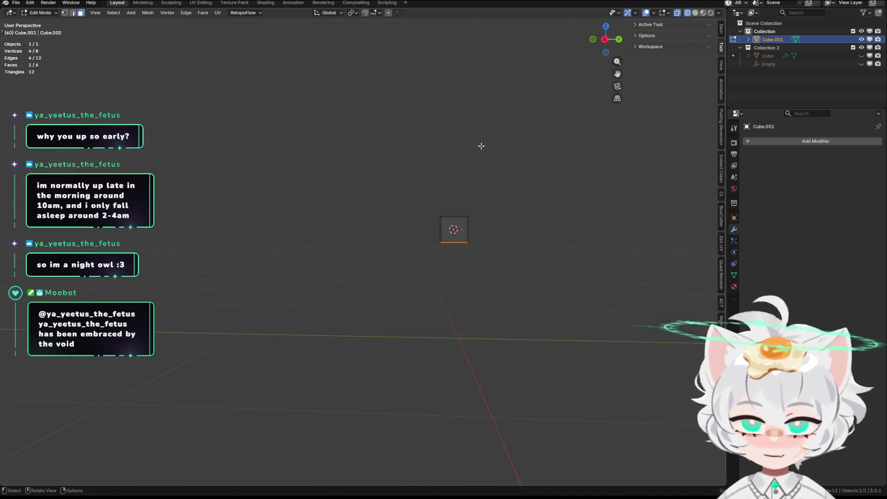
click(364, 14)
Pull the bottom face down along Z to stretch the block into a tall post
key(g)
key(z)
key(Escape)
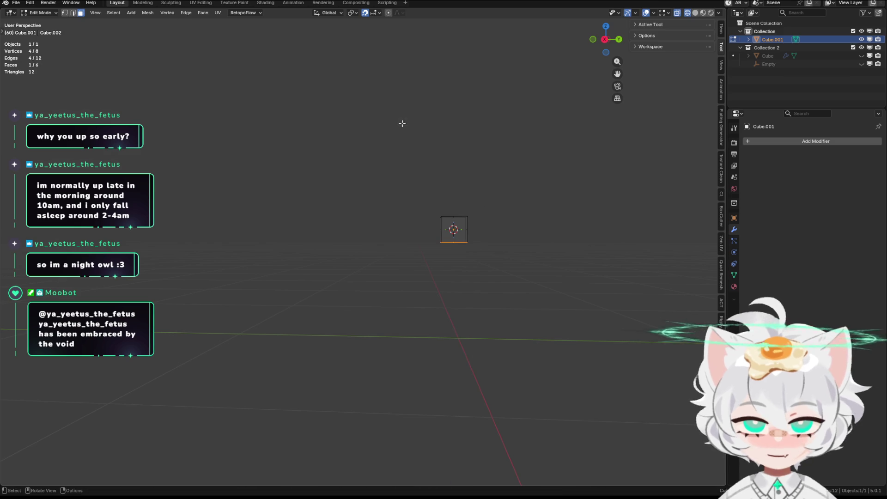
click(376, 14)
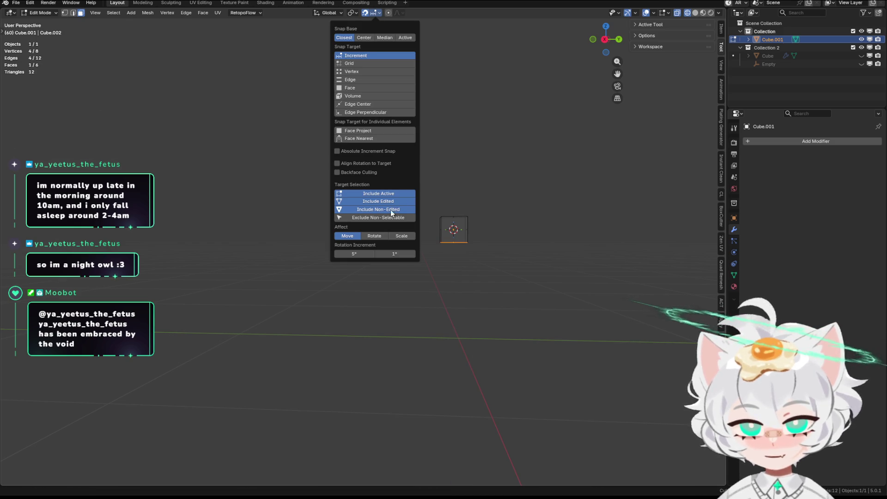
scroll(543, 131, up, 1)
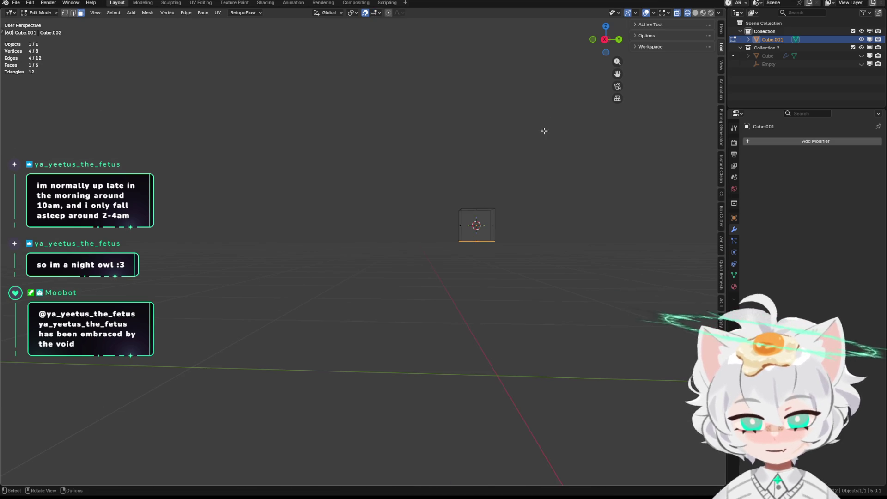
key(g)
key(z)
click(552, 227)
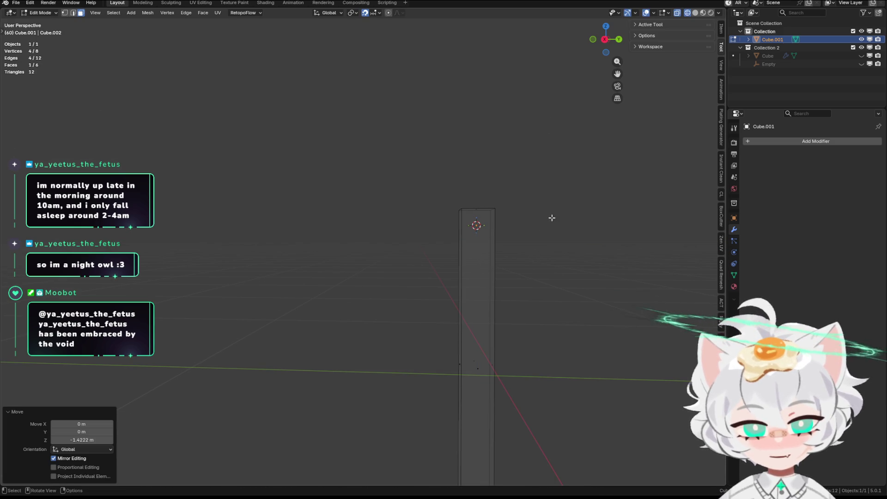
Start moving the post's face along Z again
middle_drag(552, 218, 543, 181)
key(g)
key(z)
click(554, 103)
scroll(551, 147, down, 3)
mouse_move(550, 146)
middle_down()
mouse_move(503, 136)
mouse_move(461, 163)
mouse_move(474, 260)
mouse_move(445, 280)
mouse_move(422, 280)
mouse_move(431, 270)
mouse_move(512, 298)
middle_up()
Select the whole mesh and snap it to the 3D cursor
key(a)
key(shift+a)
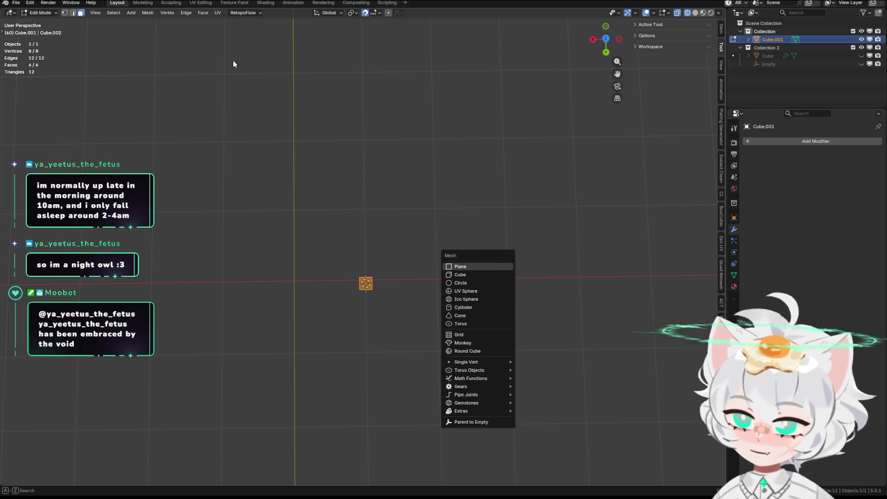
key(Escape)
middle_drag(432, 148, 467, 169)
key(shift+s)
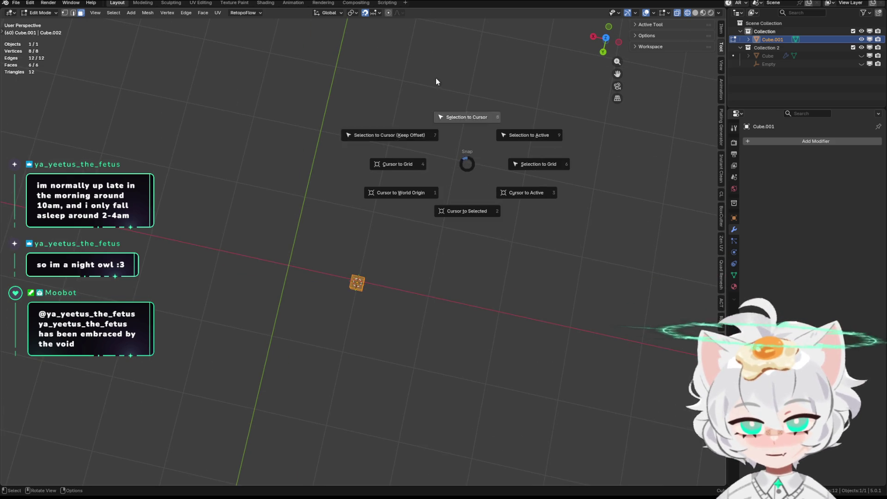
click(282, 14)
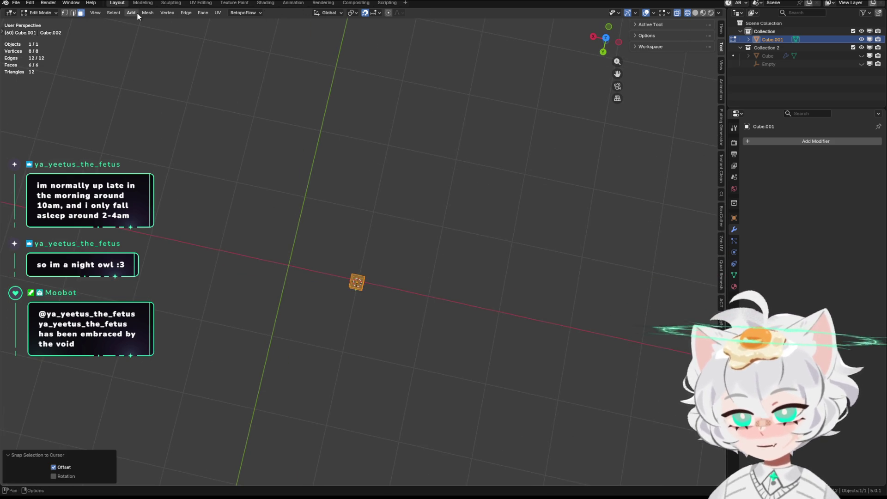
Browse the mesh and select menus, then undo back to the full-size cube
click(143, 12)
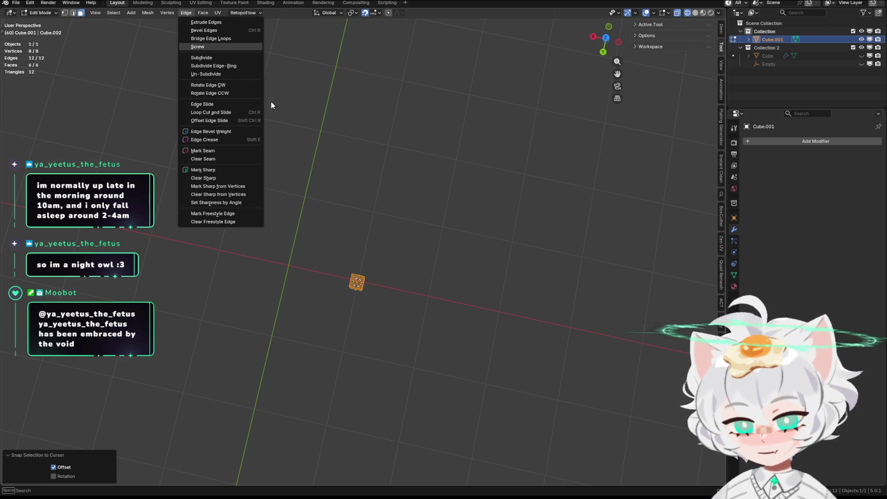
click(120, 13)
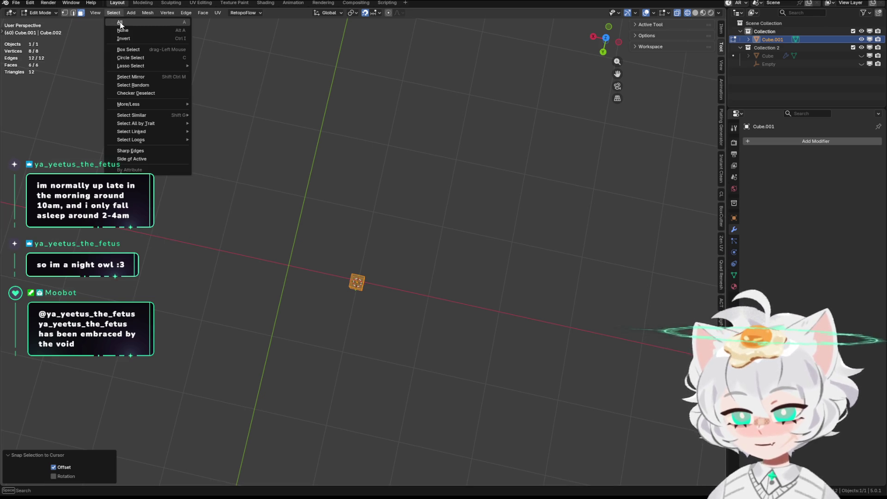
click(148, 14)
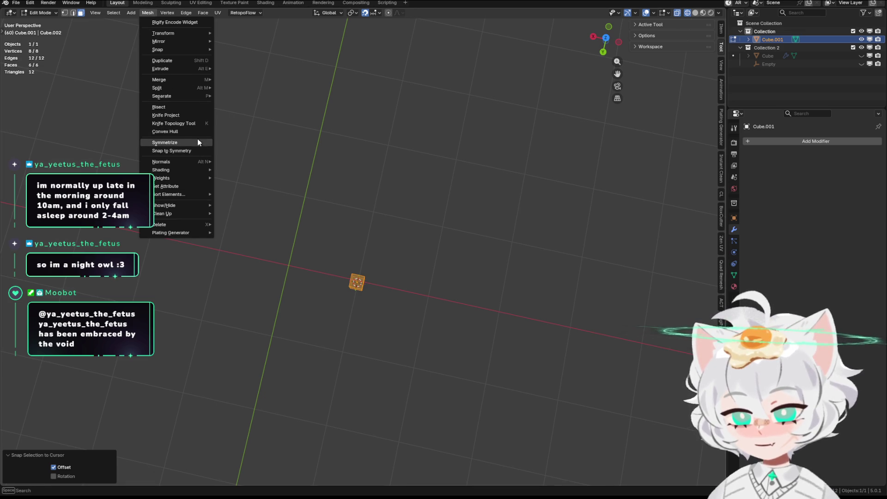
middle_drag(389, 124, 382, 54)
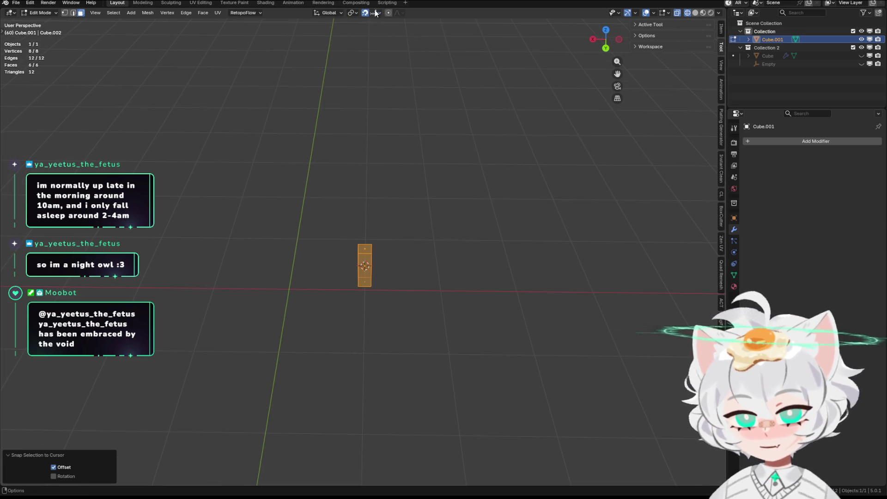
key(ctrl+z)
key(ctrl+z)
key(ctrl+z)
Leave mesh editing and bring up the delete confirmation for the cube
key(Tab)
middle_drag(401, 181, 431, 239)
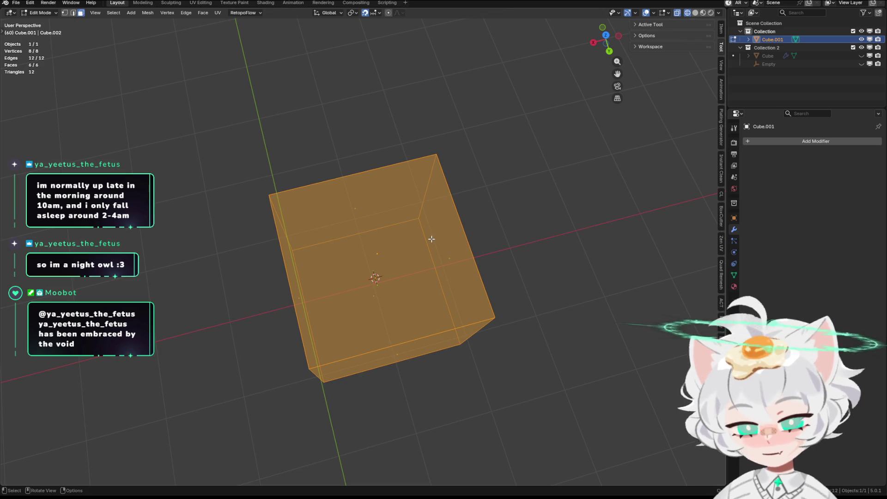
key(ctrl+Tab)
key(Tab)
key(Tab)
middle_drag(459, 224, 458, 188)
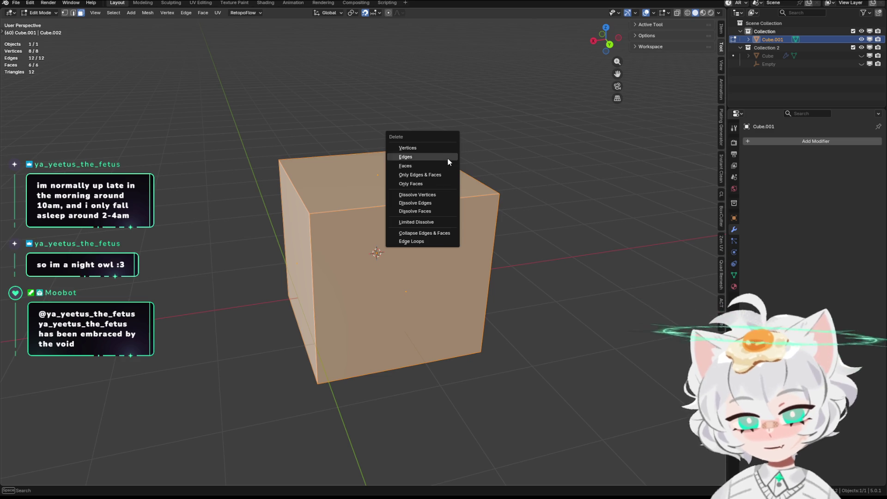
key(Tab)
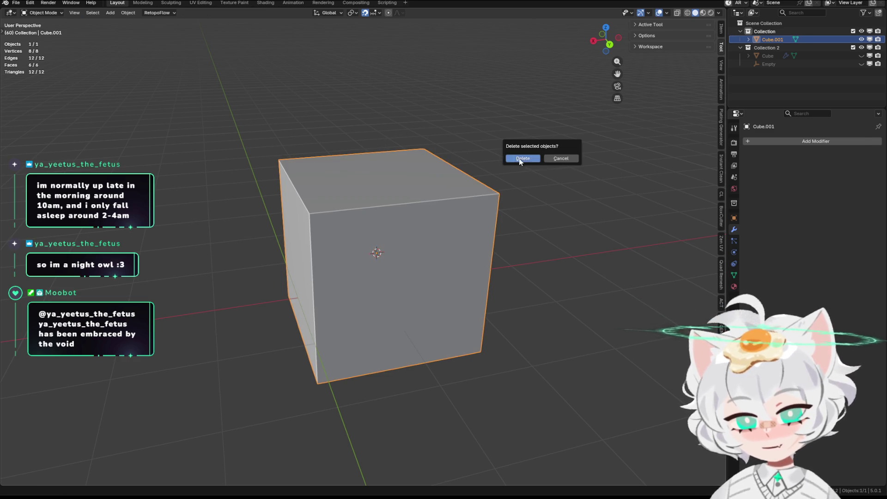
Delete the old cube, set the 3D cursor to the world origin and add a fresh cube there
click(520, 159)
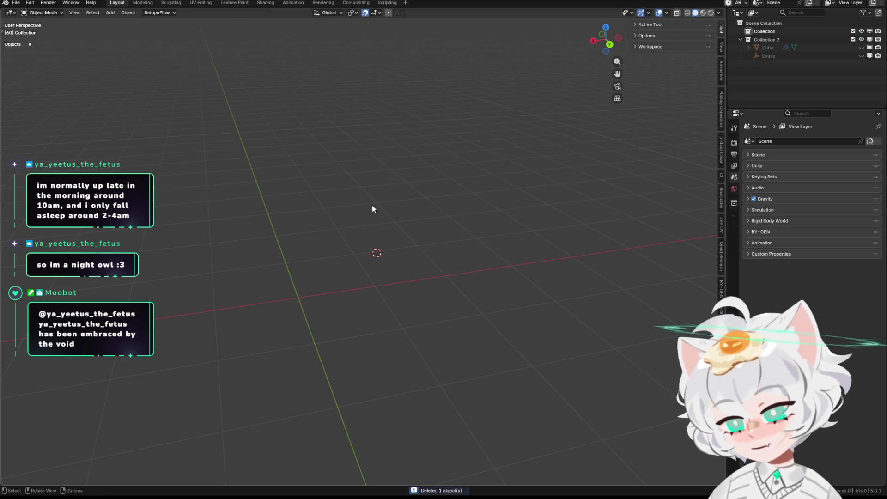
key(shift+s)
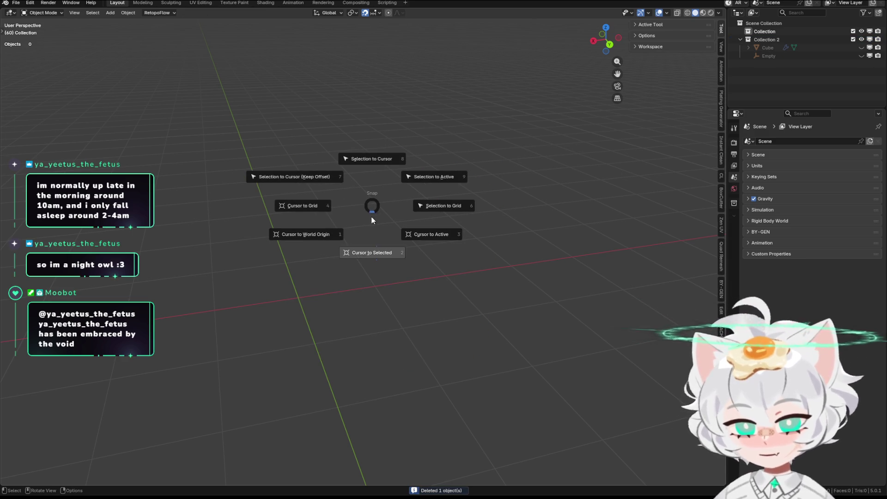
click(356, 232)
key(shift+a)
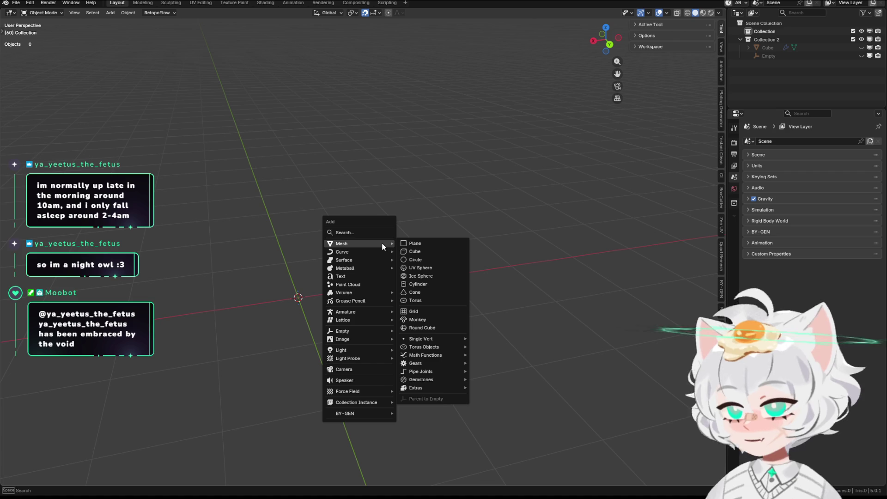
click(425, 250)
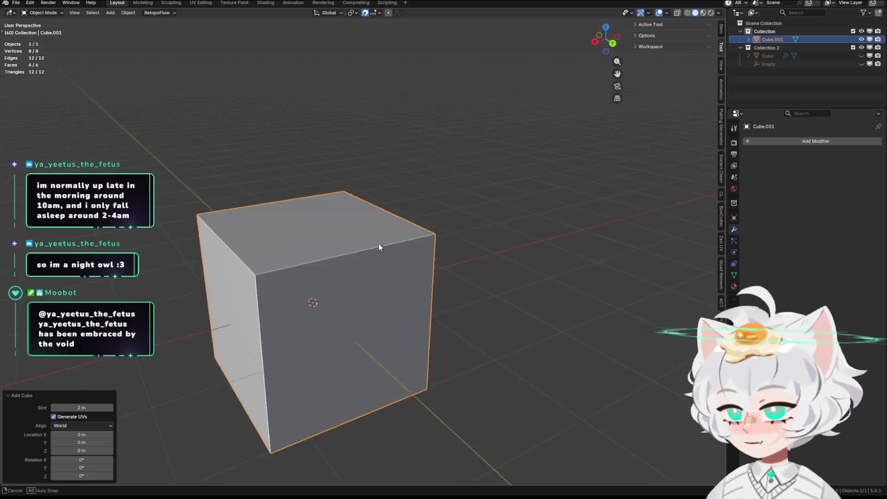
scroll(485, 228, up, 5)
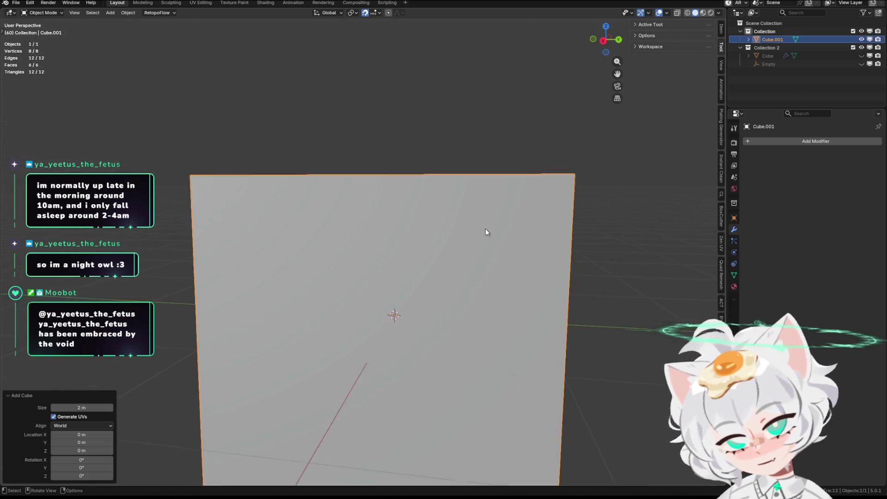
scroll(508, 235, down, 5)
Scale the new cube down to a small block in Edit Mode
middle_drag(508, 235, 524, 228)
key(Tab)
key(s)
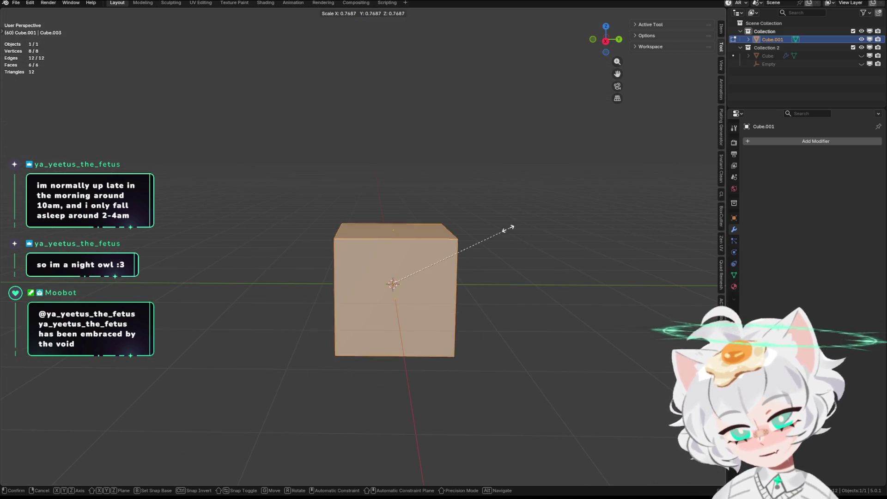
click(418, 280)
scroll(418, 279, up, 3)
middle_drag(476, 287, 312, 250)
scroll(311, 250, up, 3)
middle_drag(248, 236, 466, 238)
scroll(303, 238, down, 2)
key(Tab)
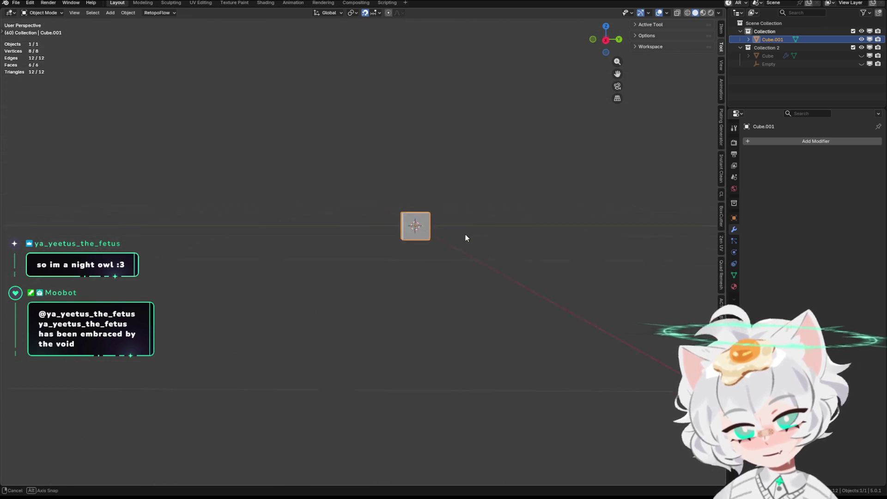
scroll(439, 264, up, 1)
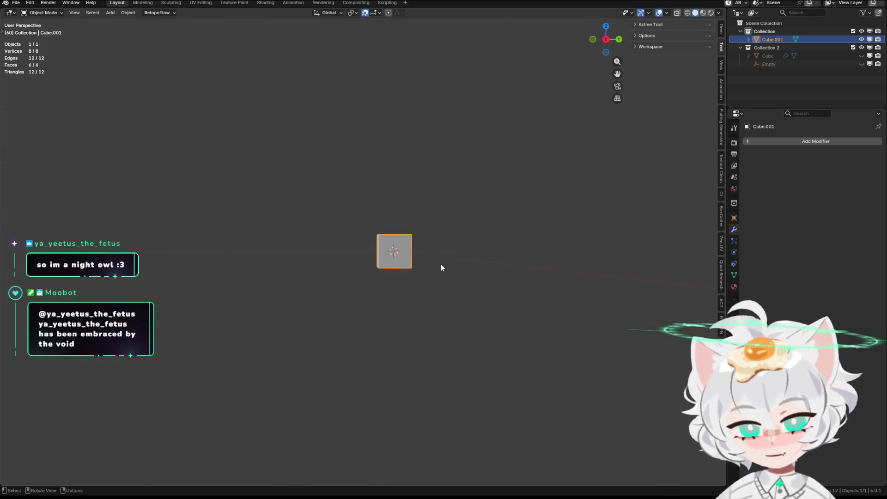
key(Tab)
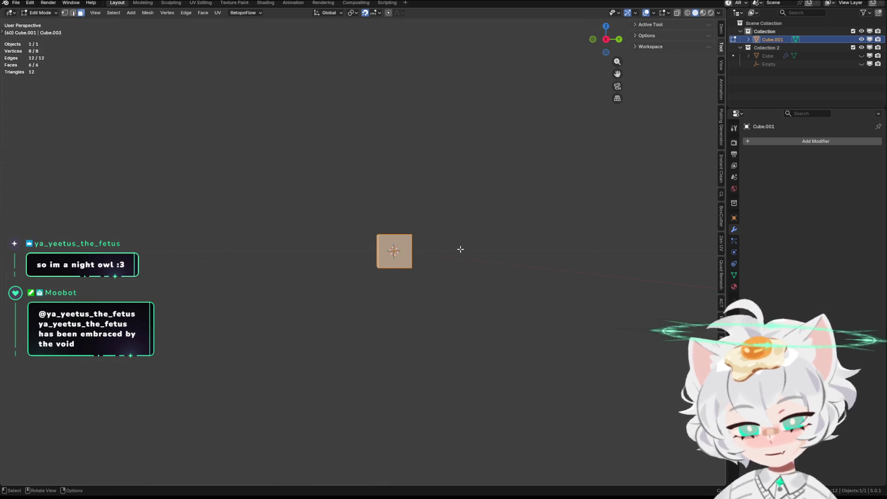
Extrude the cube's top face upward twice into a column
click(394, 236)
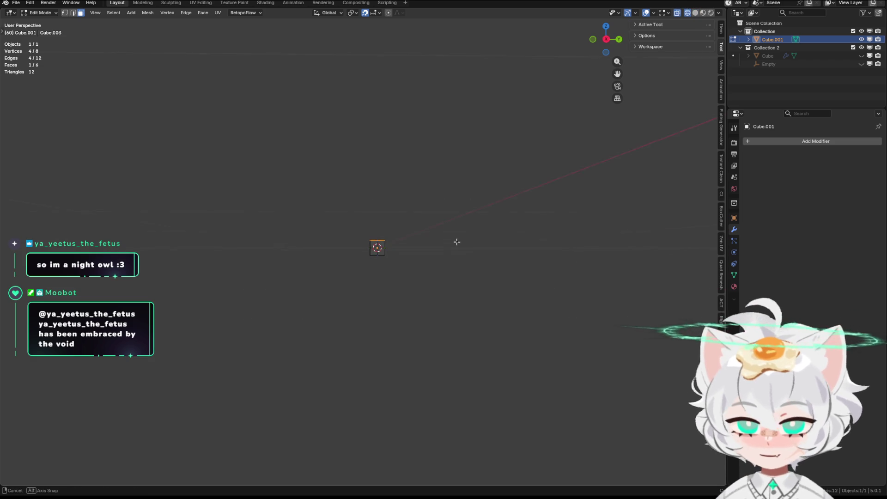
middle_drag(457, 241, 455, 221)
key(e)
click(456, 137)
key(e)
scroll(416, 256, up, 2)
click(497, 250)
scroll(481, 265, down, 3)
Raise the column's top by 0.5 m along Z, viewed from the back
middle_drag(482, 266, 384, 258)
drag(386, 226, 293, 182)
mouse_move(293, 183)
middle_down()
mouse_move(410, 208)
mouse_move(446, 229)
middle_up()
scroll(409, 208, up, 2)
key(KP_7)
key(ctrl+KP_1)
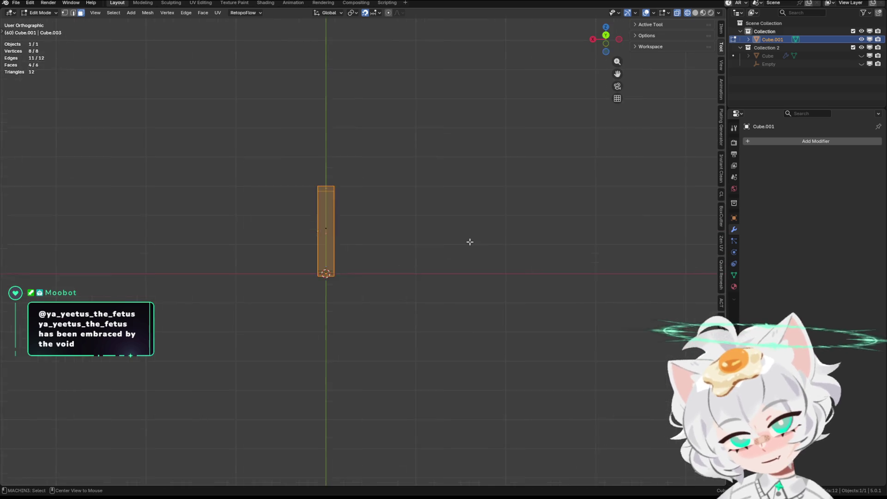
scroll(413, 230, up, 3)
scroll(414, 233, down, 4)
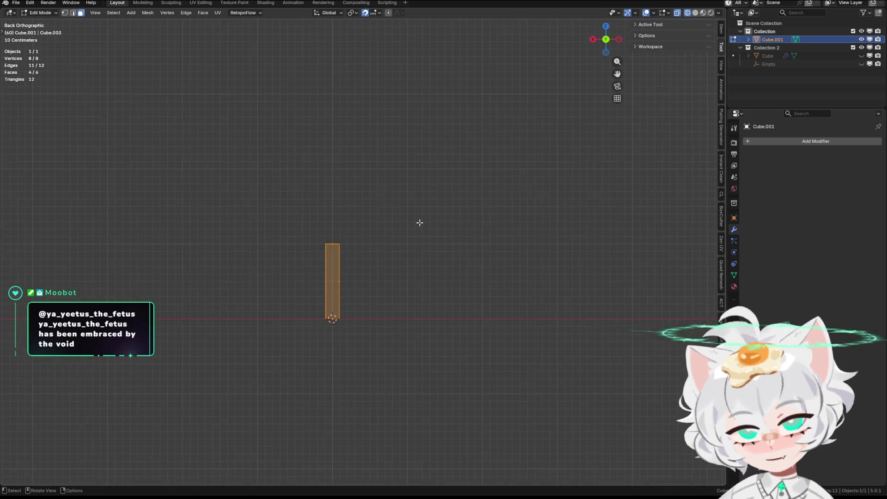
scroll(419, 223, down, 2)
key(g)
key(z)
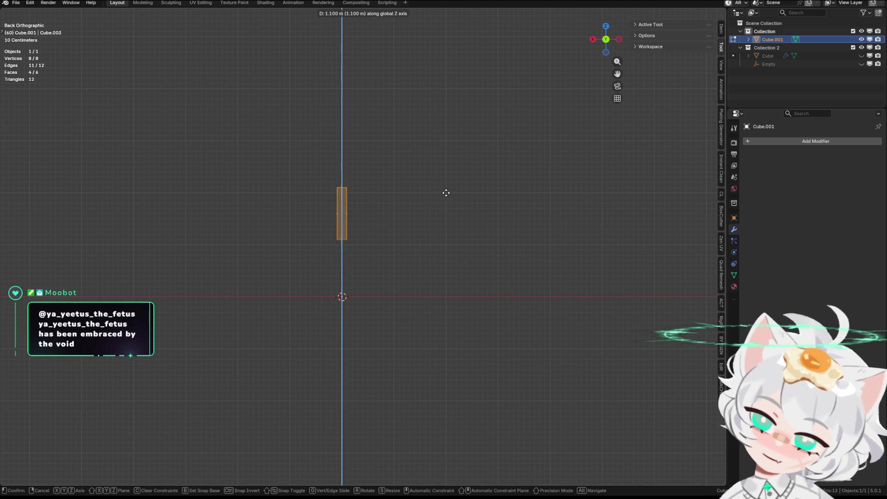
key(Escape)
scroll(423, 266, up, 4)
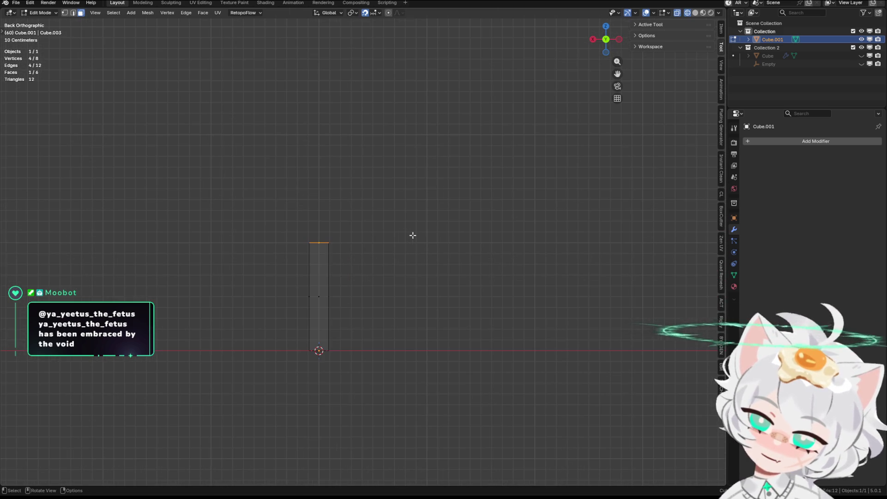
key(g)
key(z)
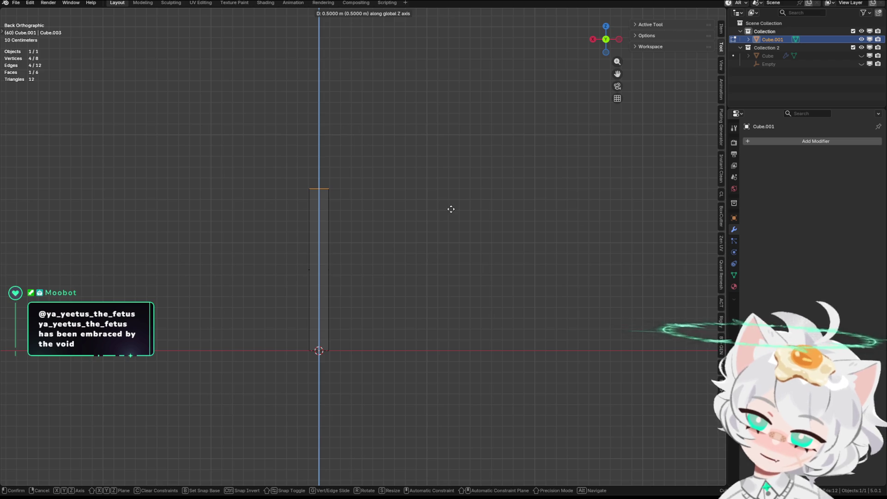
click(450, 208)
Lift one top edge along Z so the post's top slopes up to a point
mouse_move(451, 208)
middle_down()
mouse_move(520, 214)
mouse_move(372, 214)
middle_up()
scroll(447, 214, up, 3)
drag(317, 155, 372, 207)
middle_drag(372, 206, 330, 176)
drag(331, 177, 368, 198)
middle_drag(368, 197, 370, 202)
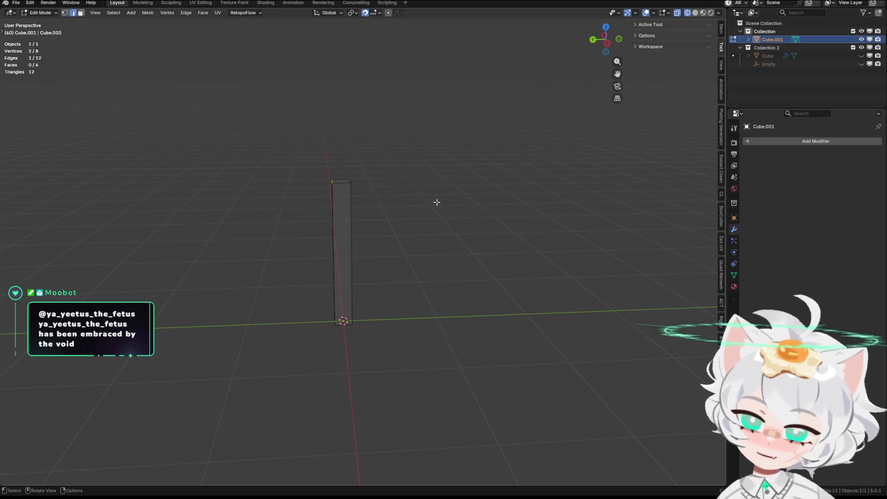
mouse_move(449, 179)
middle_down()
mouse_move(446, 163)
mouse_move(446, 182)
mouse_move(451, 174)
middle_up()
key(g)
key(z)
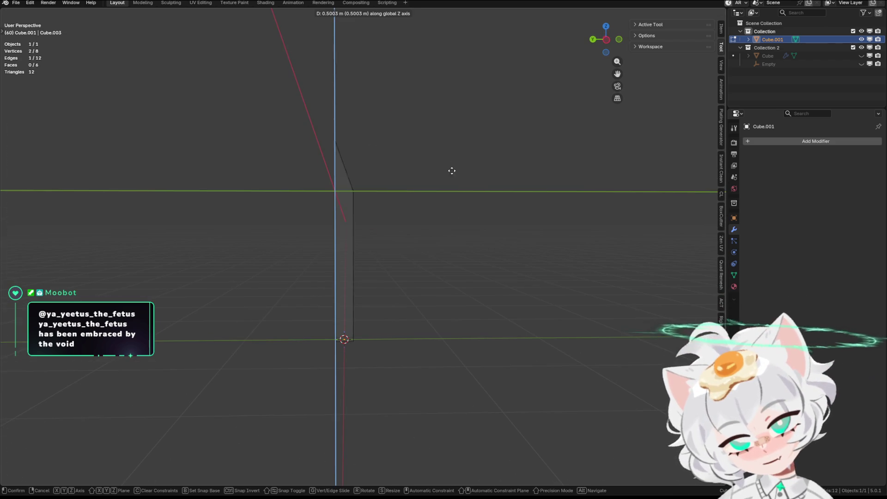
click(444, 241)
Select the whole post and start scaling it
mouse_move(443, 240)
middle_down()
mouse_move(442, 252)
mouse_move(493, 246)
mouse_move(480, 229)
mouse_move(558, 233)
mouse_move(506, 251)
mouse_move(535, 240)
middle_up()
key(a)
key(s)
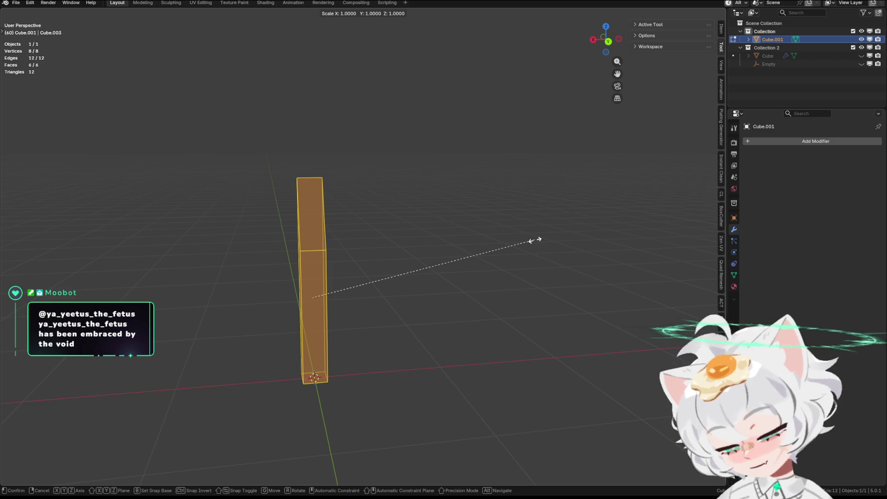
Scale the pointed column to 0.391 along X and 0.591 along Y, making it a thin slat
key(x)
key(Escape)
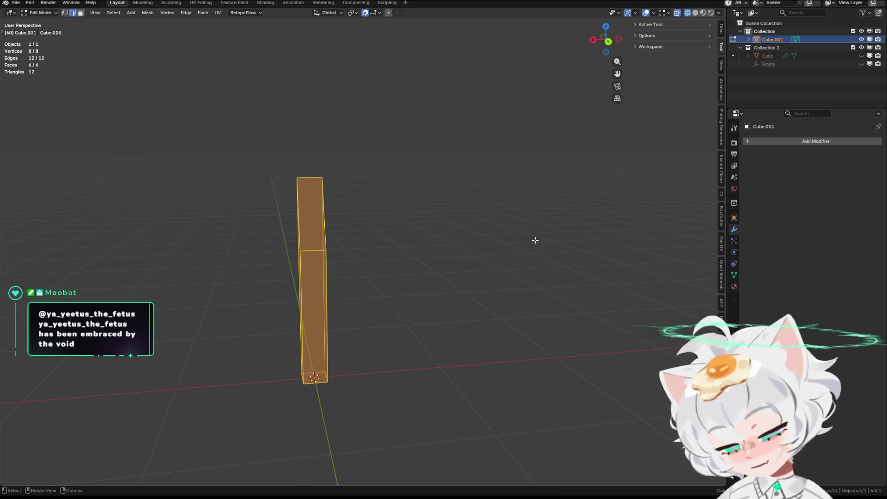
key(s)
key(x)
click(390, 251)
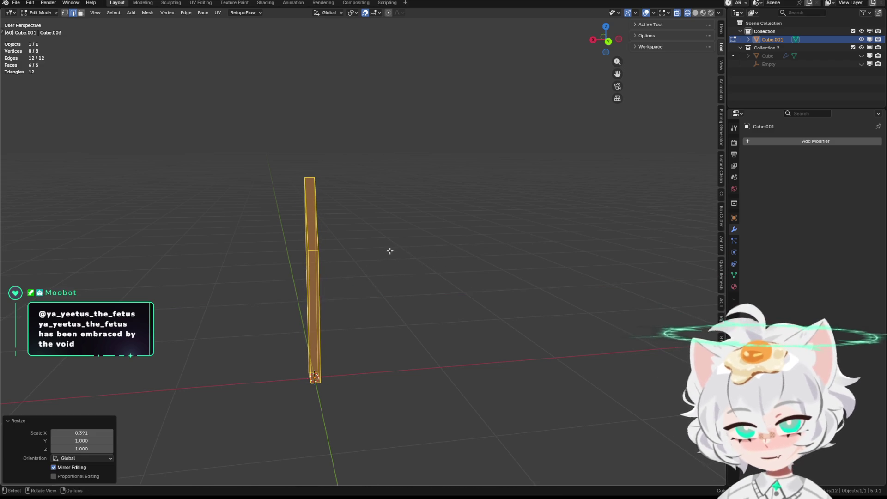
middle_drag(390, 250, 509, 248)
key(s)
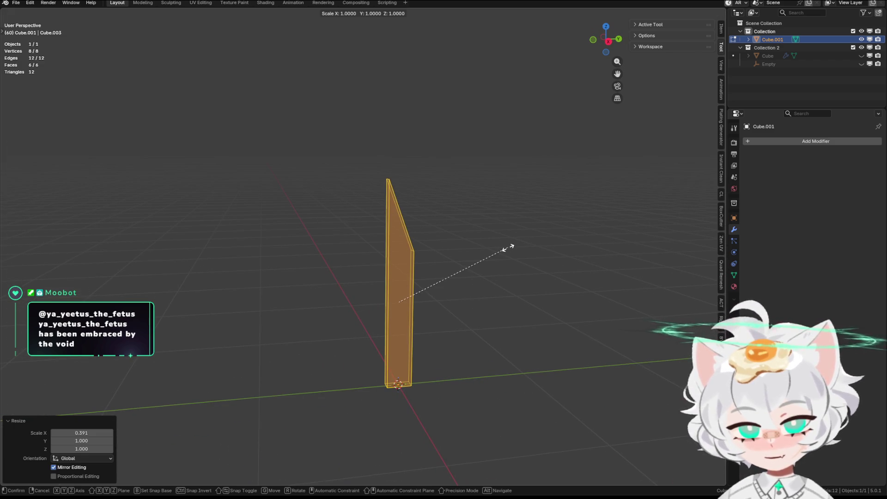
key(y)
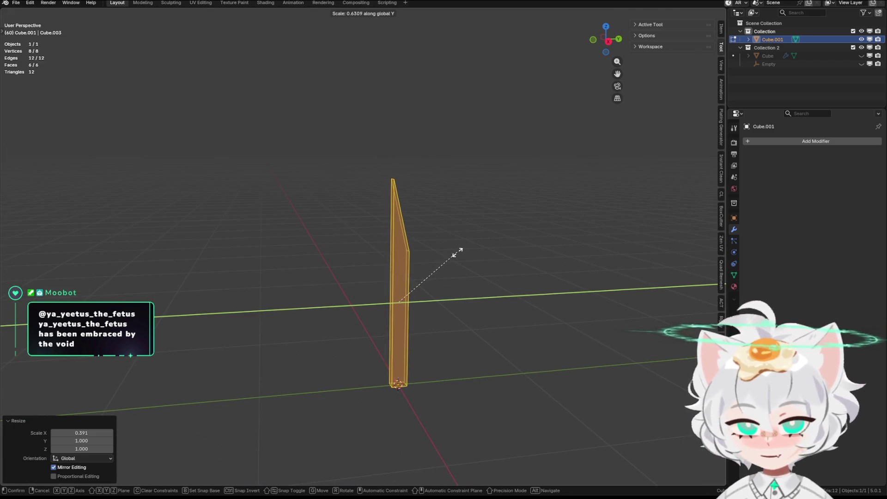
click(458, 250)
Inspect the slat, leave mesh editing for Object Mode and show it in solid shading
mouse_move(458, 249)
middle_down()
mouse_move(425, 236)
mouse_move(337, 244)
middle_up()
click(337, 243)
mouse_move(440, 243)
middle_down()
mouse_move(388, 236)
mouse_move(395, 249)
middle_up()
key(Tab)
key(Tab)
mouse_move(463, 248)
middle_down()
mouse_move(451, 254)
mouse_move(484, 255)
middle_up()
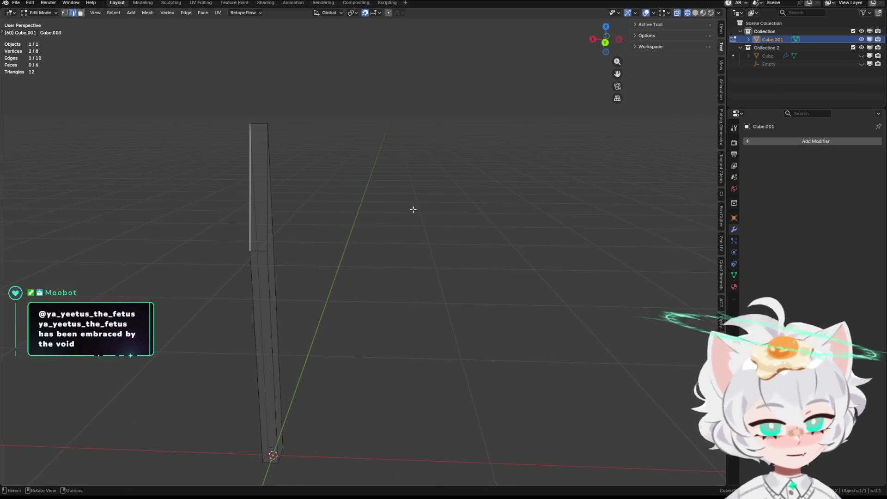
key(Tab)
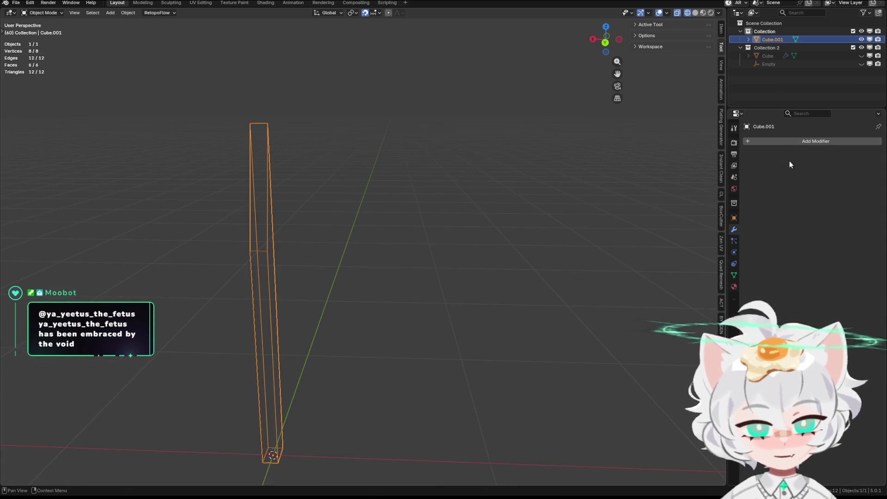
key(shift+z)
Add an Array modifier to the slat, undoing a mistakenly added Armature modifier first
middle_drag(499, 200, 485, 207)
click(484, 207)
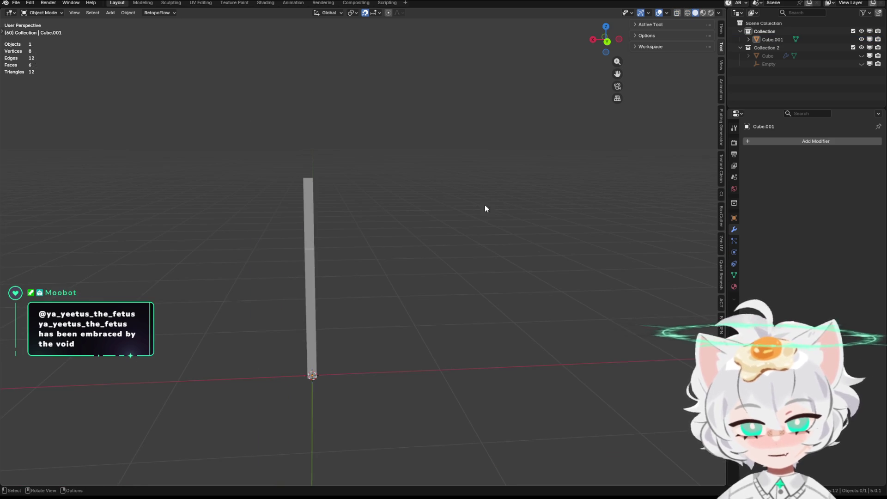
click(799, 143)
key(space)
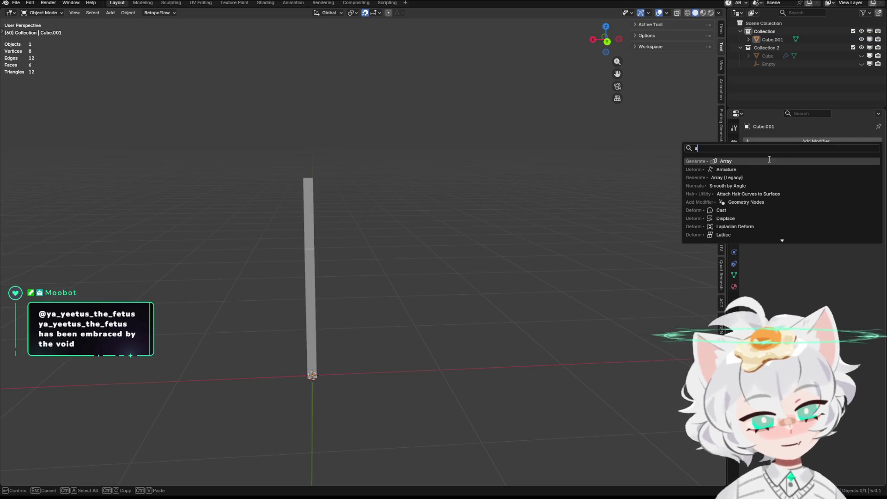
click(759, 166)
key(ctrl+z)
click(807, 143)
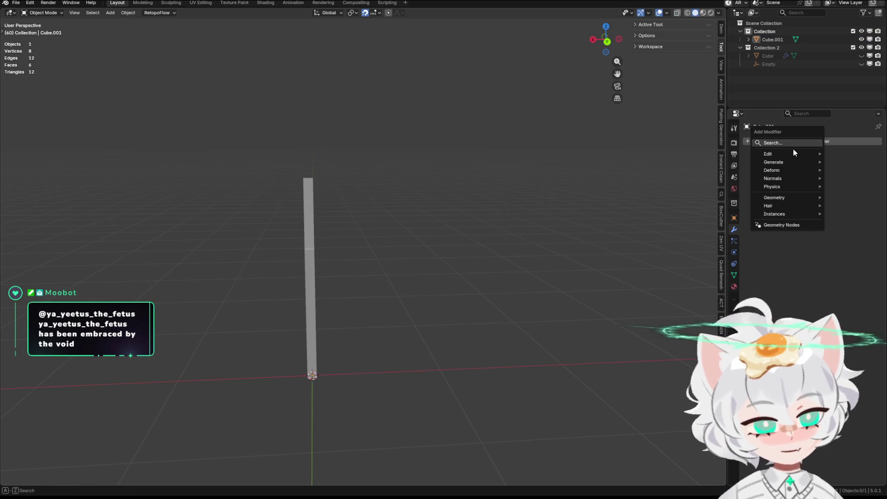
click(778, 141)
text(array)
key(Return)
Set the array's Relative Offset X to -2.02 and Count to 15, giving a row of fifteen slats
mouse_move(581, 174)
middle_down()
mouse_move(418, 224)
mouse_move(671, 221)
middle_up()
mouse_move(828, 216)
mouse_down()
mouse_move(797, 215)
mouse_move(831, 216)
mouse_up()
middle_drag(596, 222, 512, 225)
drag(825, 195, 867, 195)
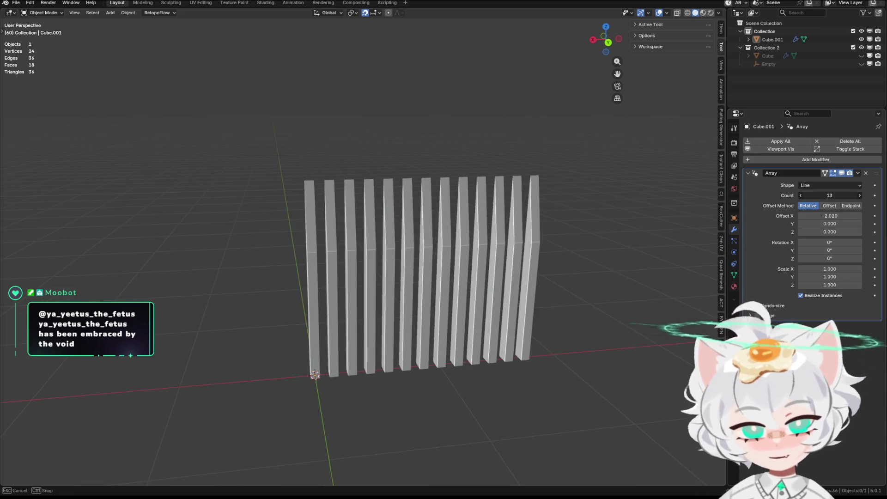
drag(867, 195, 872, 195)
mouse_move(569, 240)
middle_down()
mouse_move(581, 248)
mouse_move(480, 238)
middle_up()
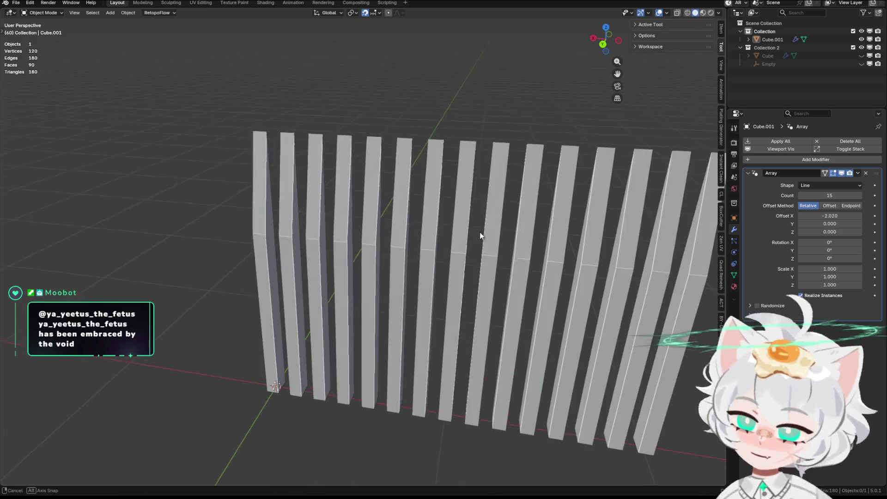
click(260, 167)
In see-through edit mode, nudge a side face of the first slat along X by about 0.1 m then -0.05 m
key(Tab)
middle_drag(309, 182, 270, 184)
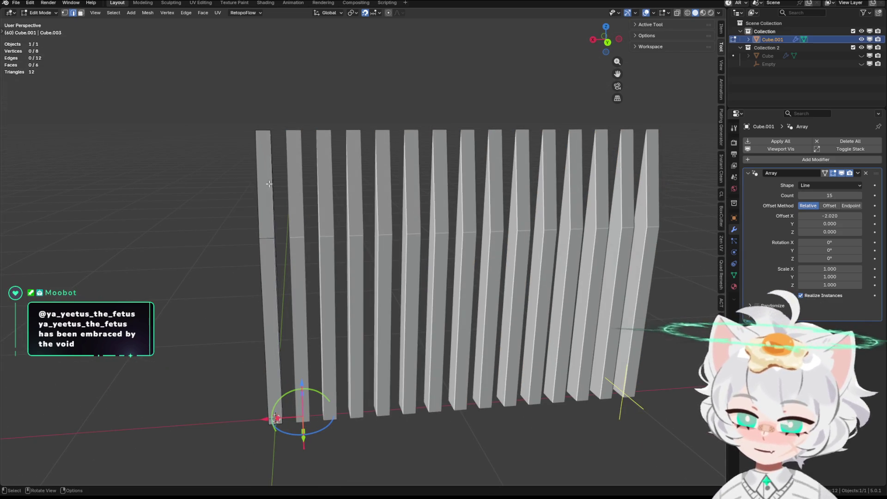
key(alt+z)
scroll(276, 169, down, 3)
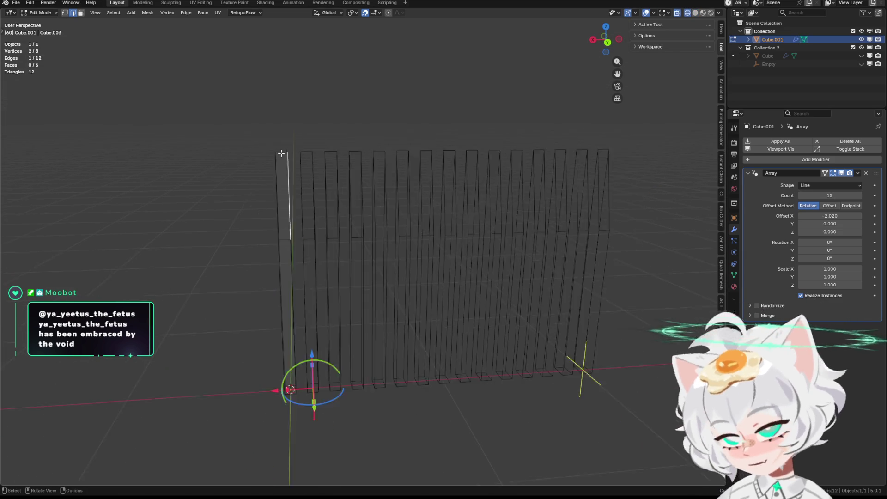
drag(333, 208, 386, 356)
middle_drag(386, 356, 372, 338)
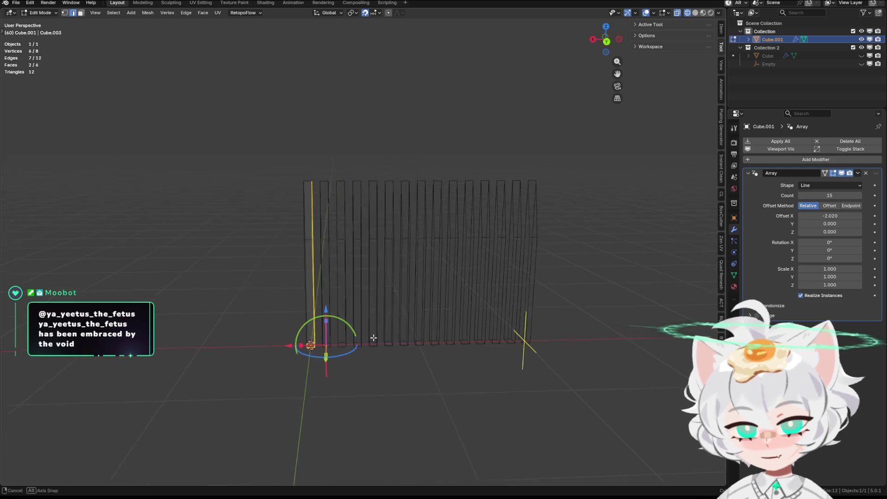
key(ctrl+KP_1)
key(ctrl+KP_1)
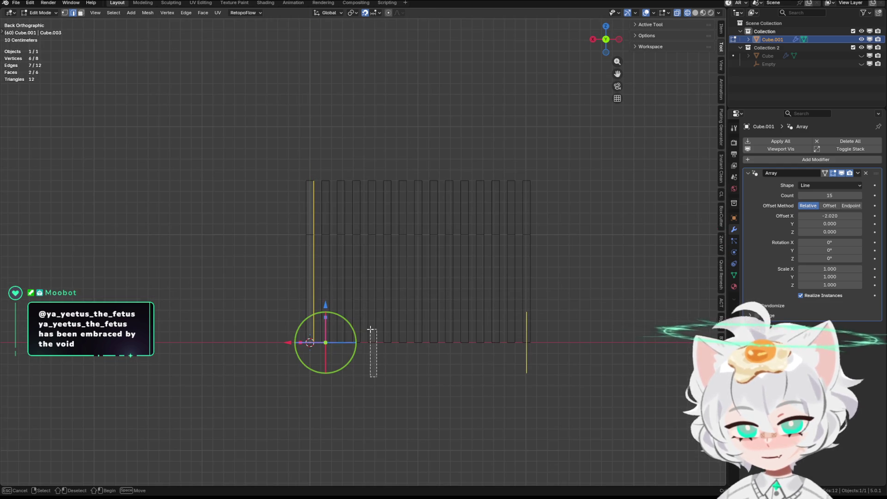
drag(371, 330, 310, 162)
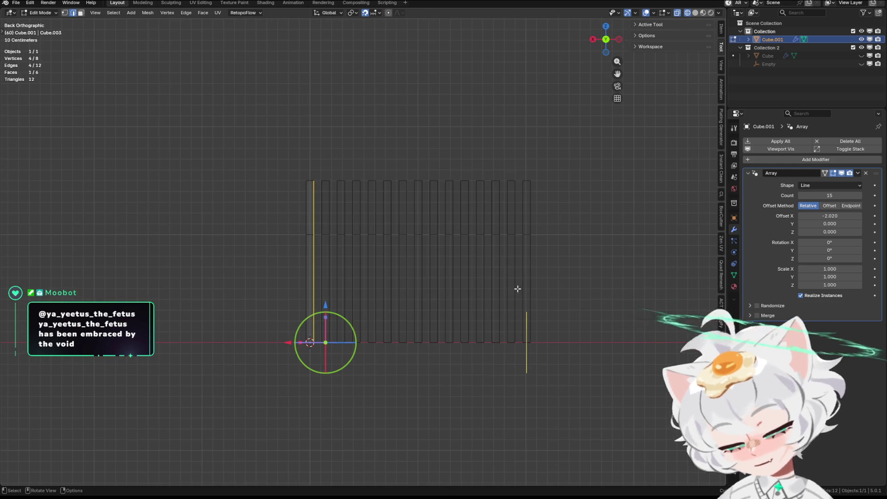
key(g)
key(x)
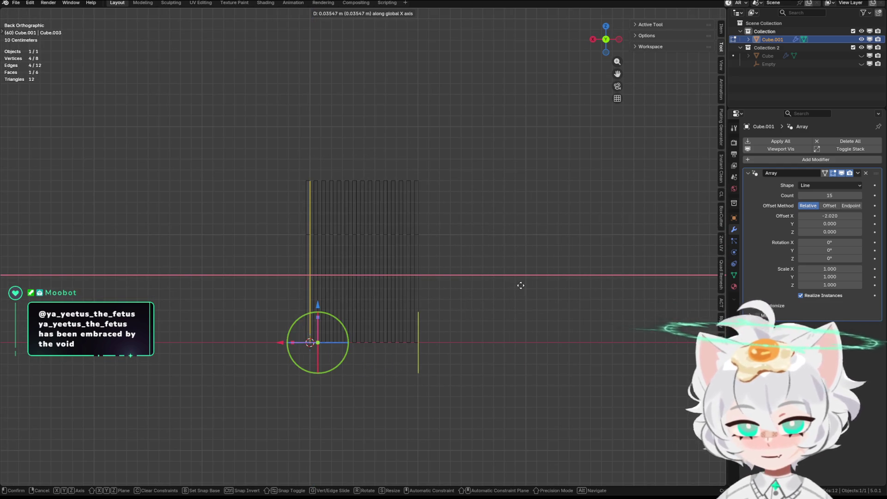
click(531, 284)
scroll(359, 259, up, 3)
scroll(412, 222, down, 2)
scroll(480, 228, down, 1)
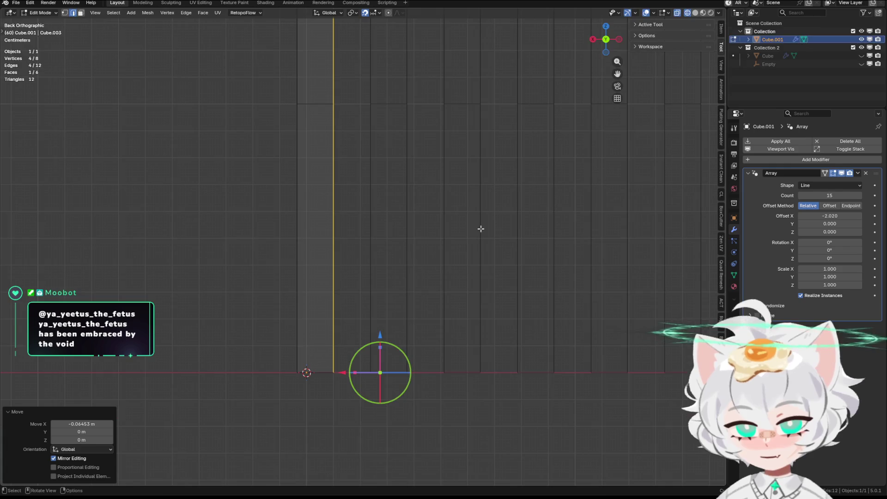
key(g)
key(x)
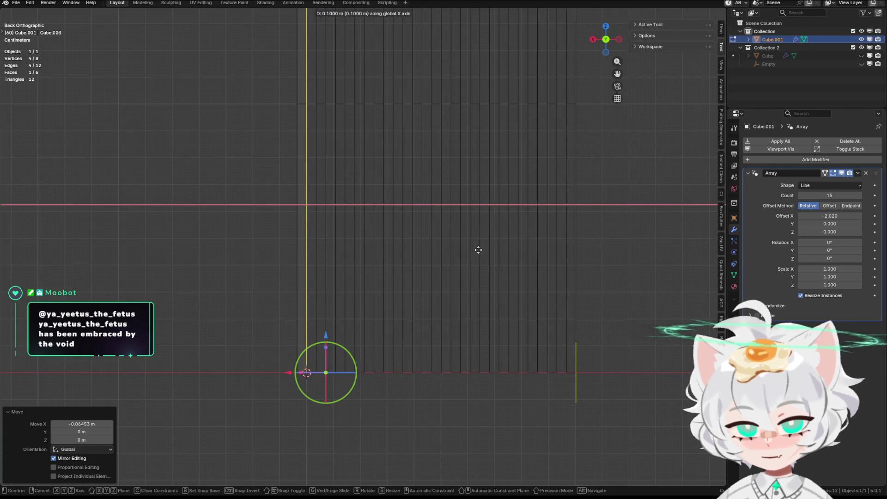
click(479, 250)
scroll(336, 312, down, 2)
scroll(340, 317, up, 2)
scroll(340, 307, up, 2)
key(g)
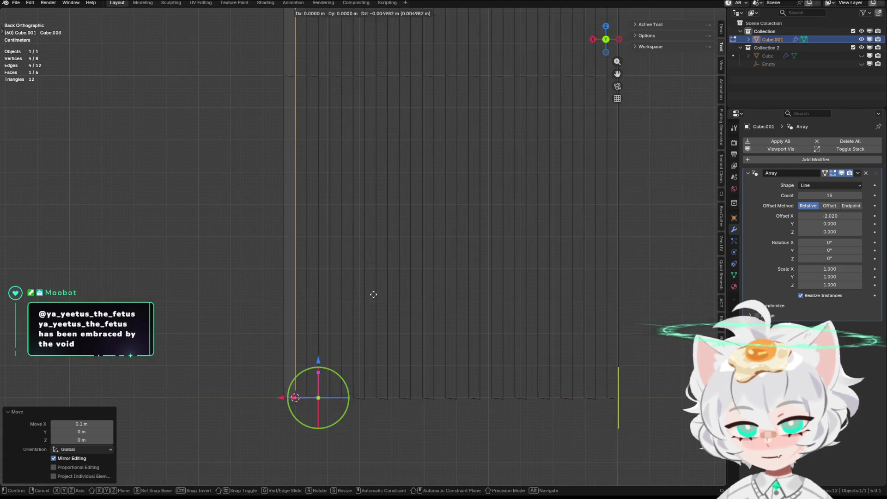
scroll(378, 293, up, 2)
click(388, 289)
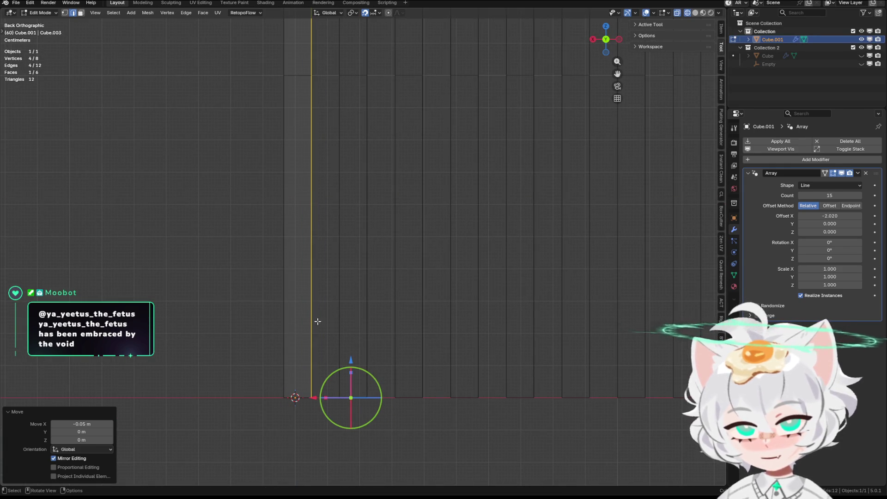
scroll(318, 321, down, 3)
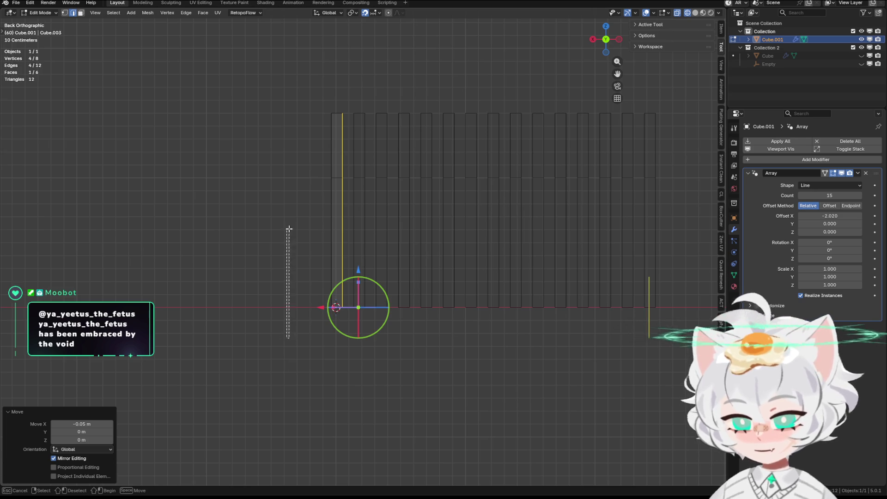
Shift an edge and part of the first slat along X by small amounts such as -0.05 m
drag(289, 230, 333, 90)
scroll(417, 254, up, 3)
key(g)
key(z)
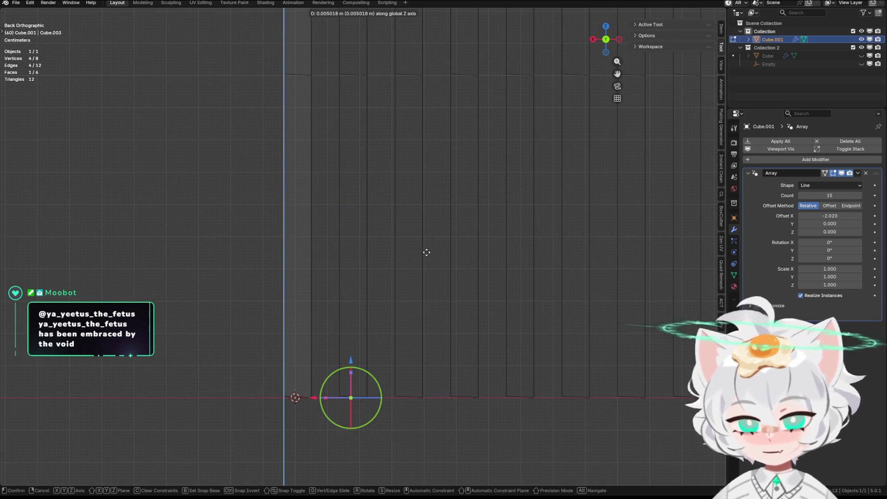
key(x)
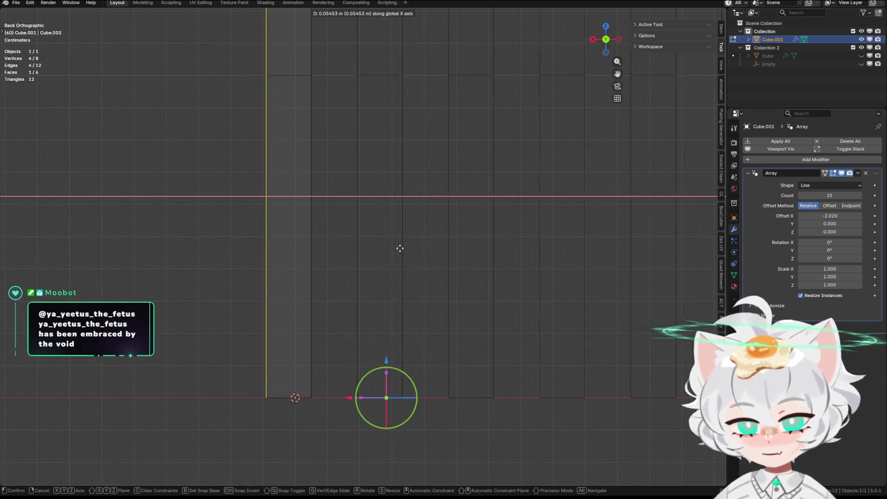
click(431, 247)
scroll(430, 248, down, 3)
scroll(442, 333, up, 1)
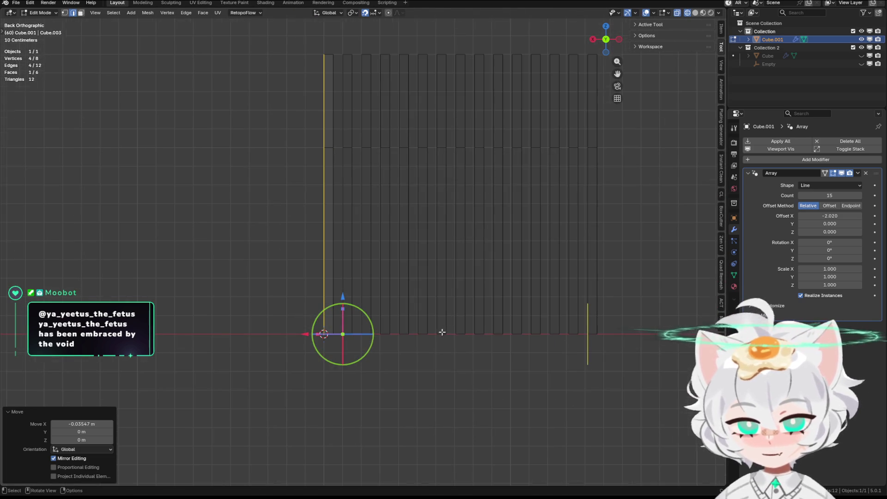
drag(487, 367, 329, 40)
scroll(416, 199, up, 1)
key(g)
key(x)
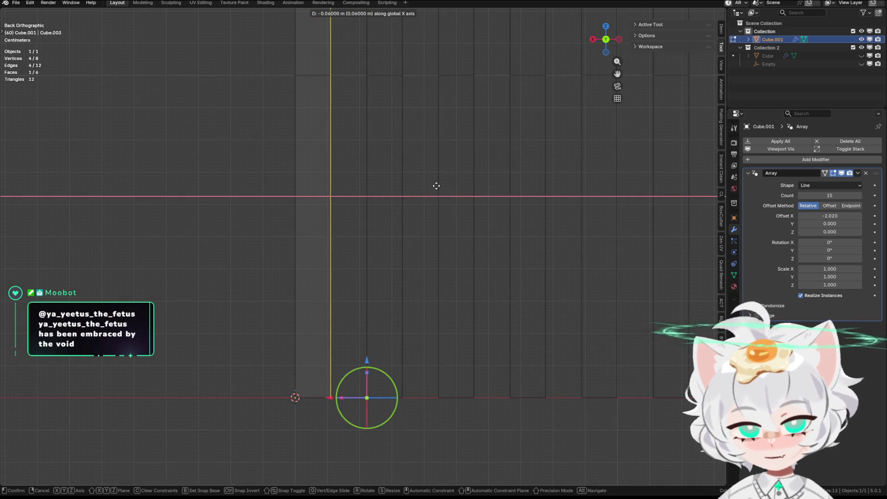
click(433, 187)
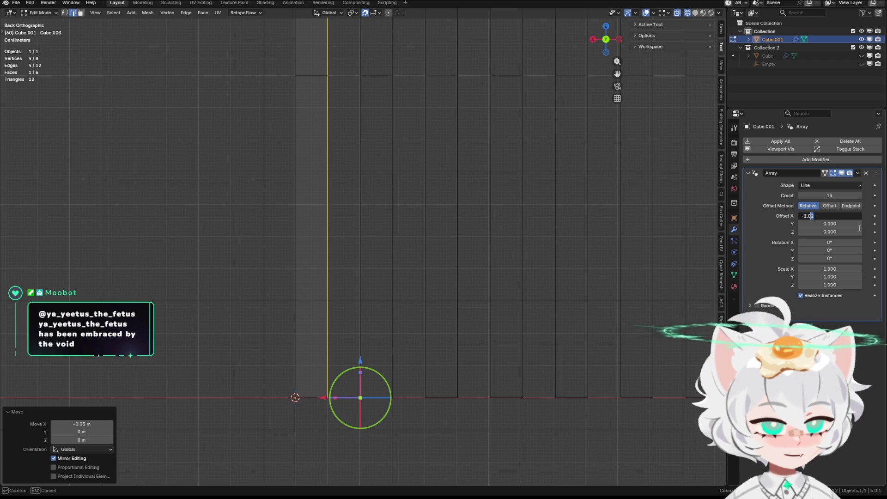
Set the array's Offset X to an even -2, show the slats solid and return to Object Mode
key(Return)
mouse_move(481, 265)
middle_down()
mouse_move(472, 308)
mouse_move(732, 256)
middle_up()
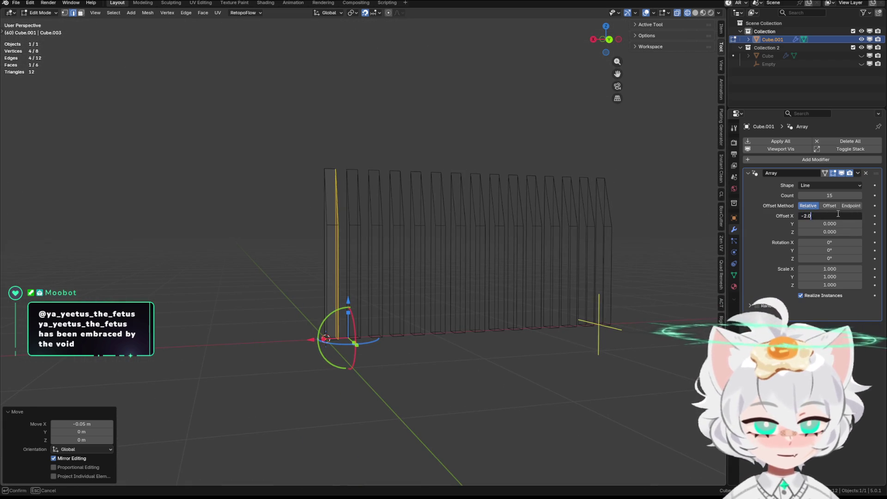
key(Return)
mouse_move(504, 246)
middle_down()
mouse_move(549, 247)
mouse_move(576, 307)
mouse_move(594, 282)
mouse_move(533, 285)
middle_up()
key(shift+z)
key(Tab)
scroll(573, 273, down, 2)
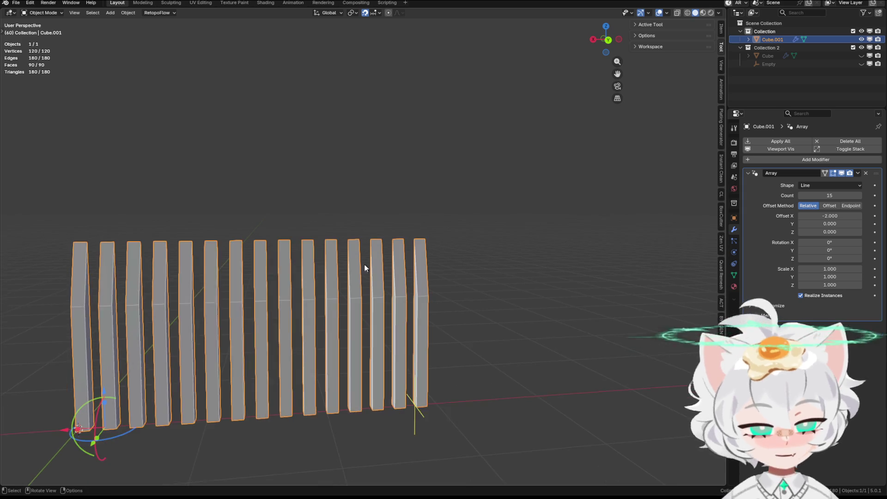
Return to editing the slat mesh and preview, then cancel, a loop cut across the slat
middle_drag(533, 286, 330, 248)
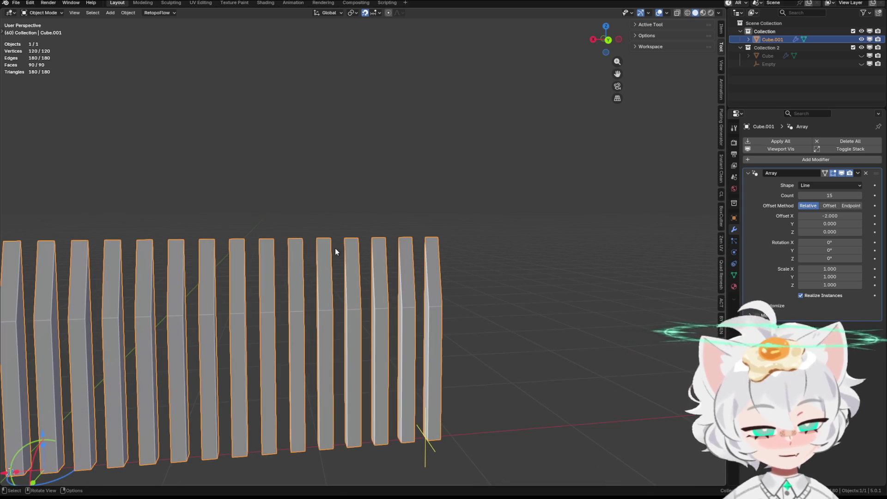
mouse_move(240, 246)
middle_down()
mouse_move(485, 231)
mouse_move(552, 257)
mouse_move(473, 260)
mouse_move(484, 248)
middle_up()
key(Tab)
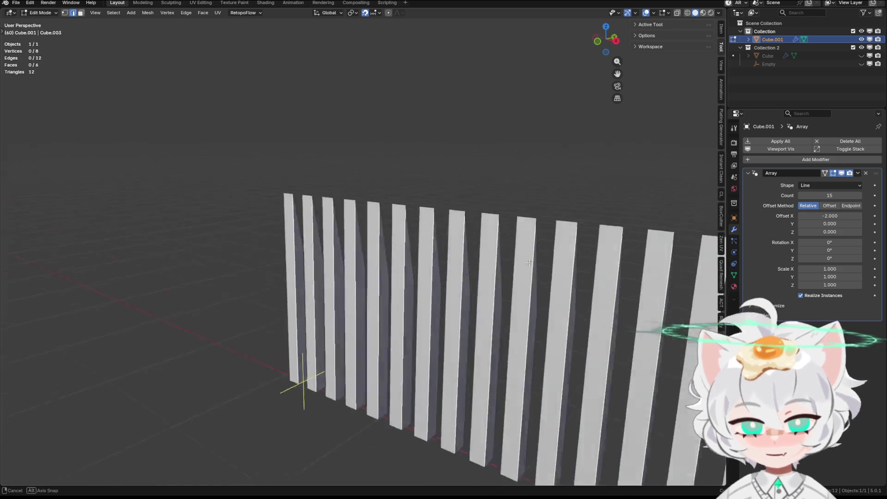
mouse_move(483, 248)
middle_down()
mouse_move(502, 240)
mouse_move(505, 208)
mouse_move(530, 205)
middle_up()
key(ctrl+r)
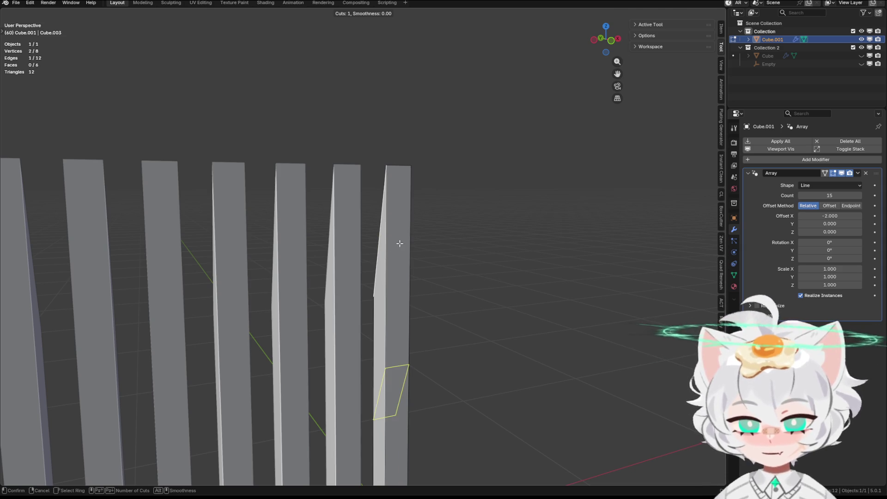
key(Escape)
Triangulate the slat faces with Ctrl+T and bring up the Edge context menu
mouse_move(438, 247)
middle_down()
mouse_move(490, 248)
mouse_move(463, 247)
mouse_move(333, 409)
mouse_move(335, 363)
mouse_move(342, 416)
middle_up()
key(ctrl+t)
right_click(365, 296)
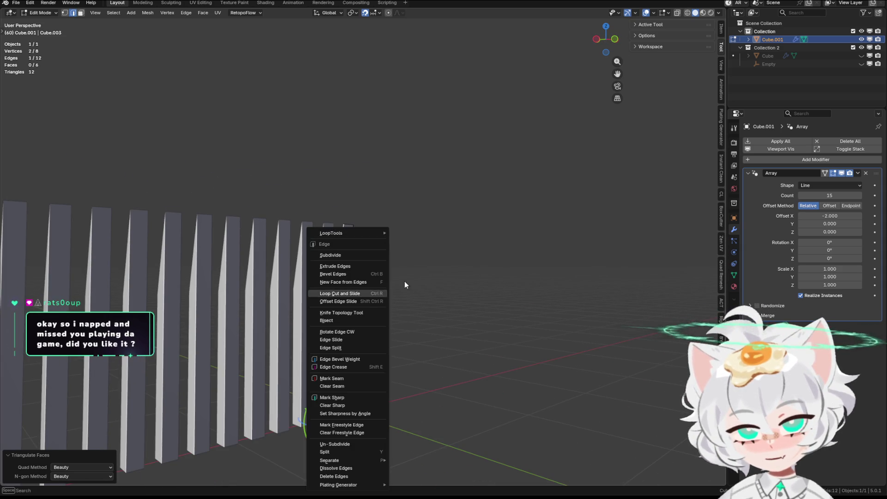
scroll(433, 261, up, 3)
Loop cut a horizontal edge across each slat and flatten it level with S Z 0
key(a)
mouse_move(344, 311)
middle_down()
mouse_move(427, 322)
mouse_move(400, 321)
middle_up()
key(ctrl+z)
key(ctrl+r)
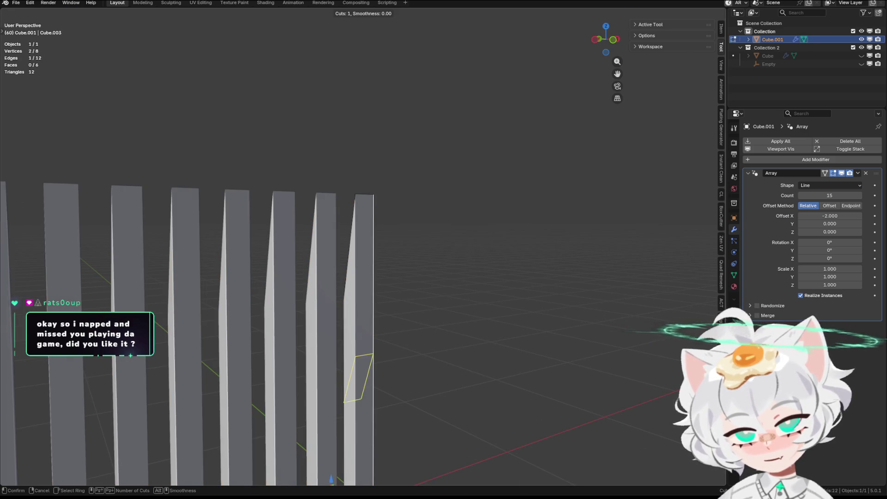
click(392, 327)
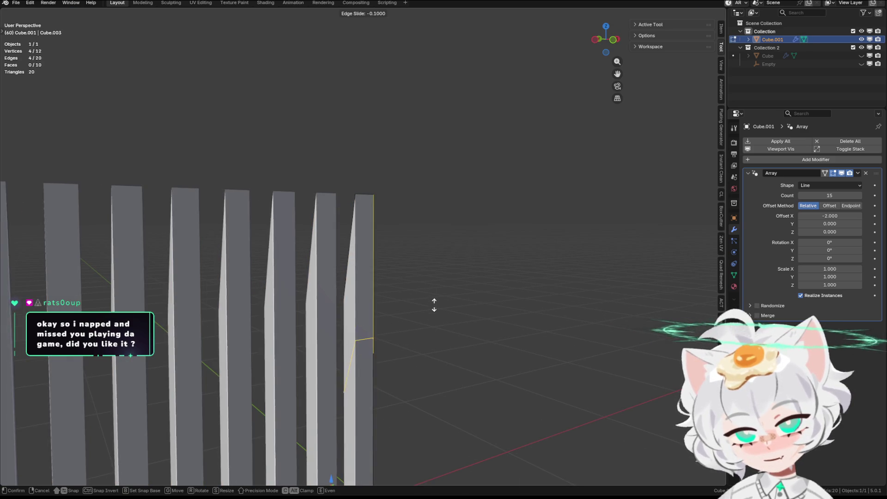
click(443, 261)
middle_drag(453, 272, 439, 311)
text(s)
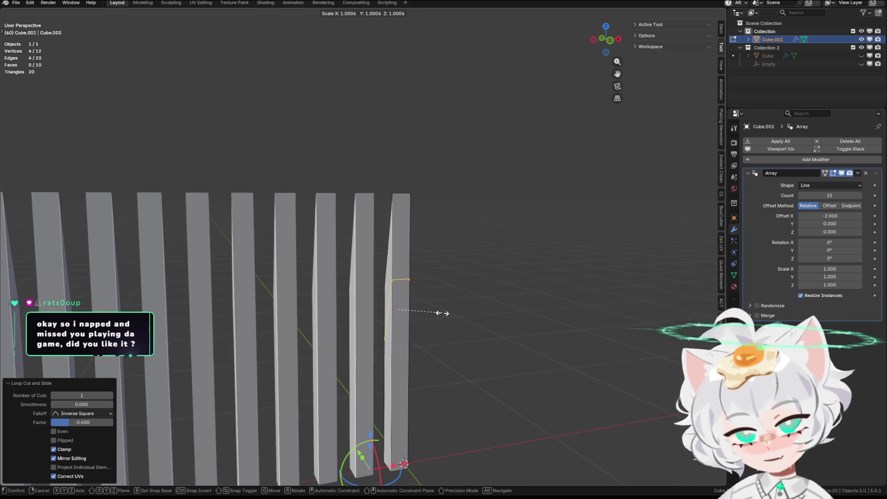
text(z)
text(0)
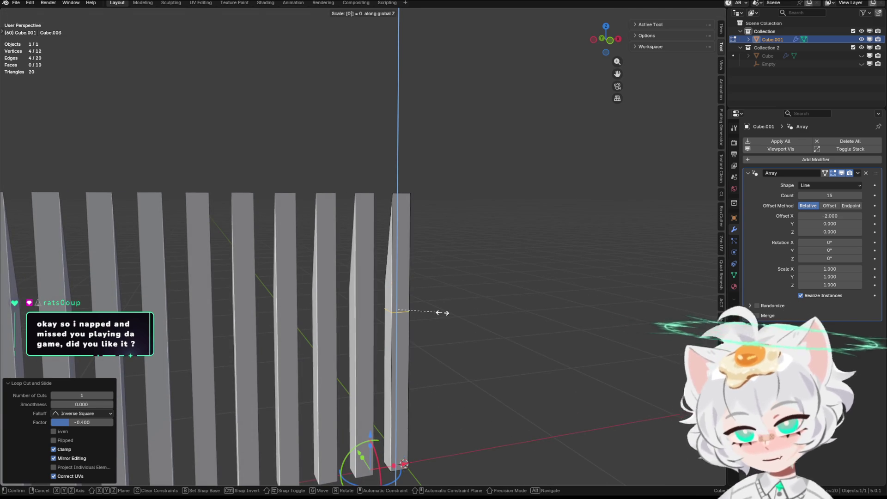
key(Return)
Try moving the new loop along various axes from a low angle, then cancel the move
middle_drag(442, 311, 226, 267)
mouse_move(441, 301)
middle_down()
mouse_move(394, 288)
mouse_move(327, 287)
middle_up()
key(g)
key(z)
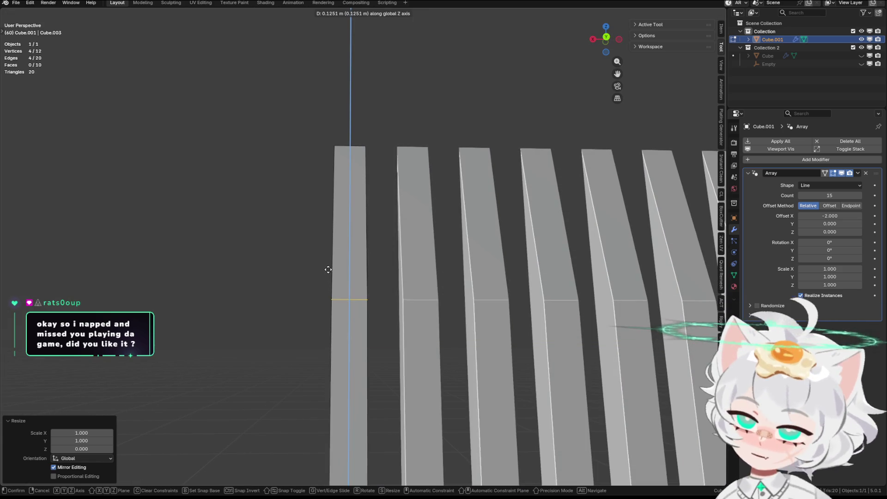
key(z)
key(z)
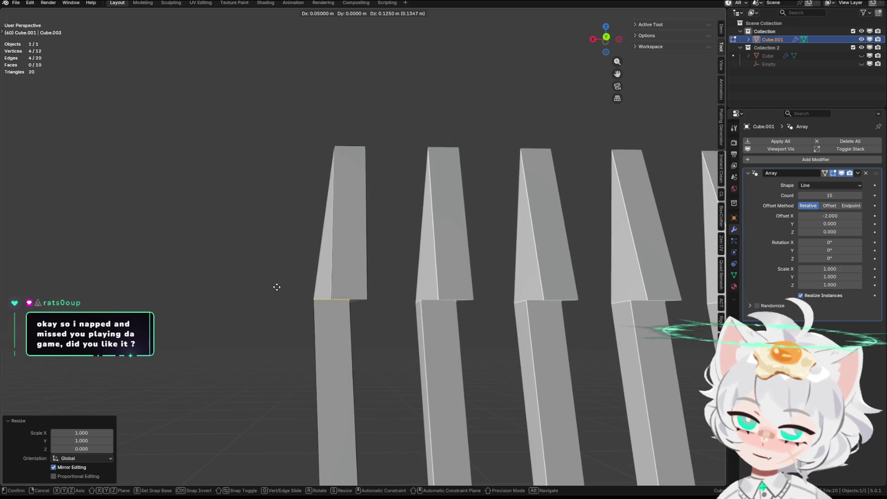
key(z)
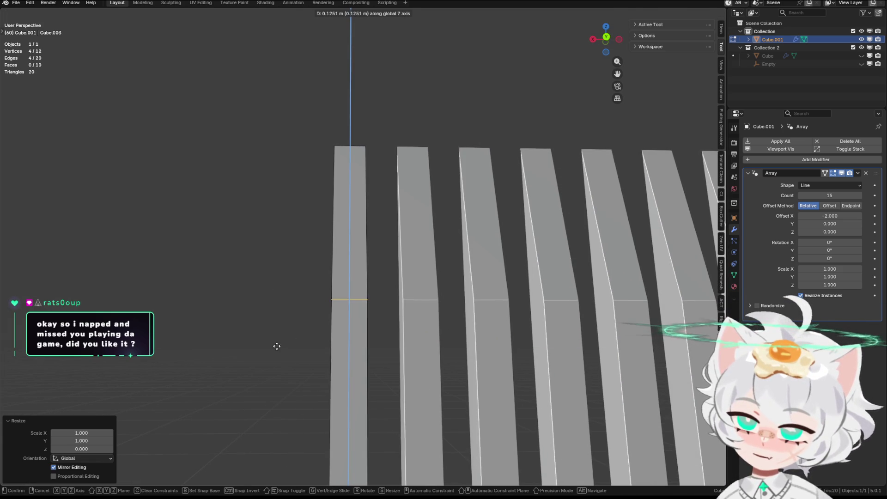
alt+middle_drag(276, 346, 295, 323)
key(x)
key(Escape)
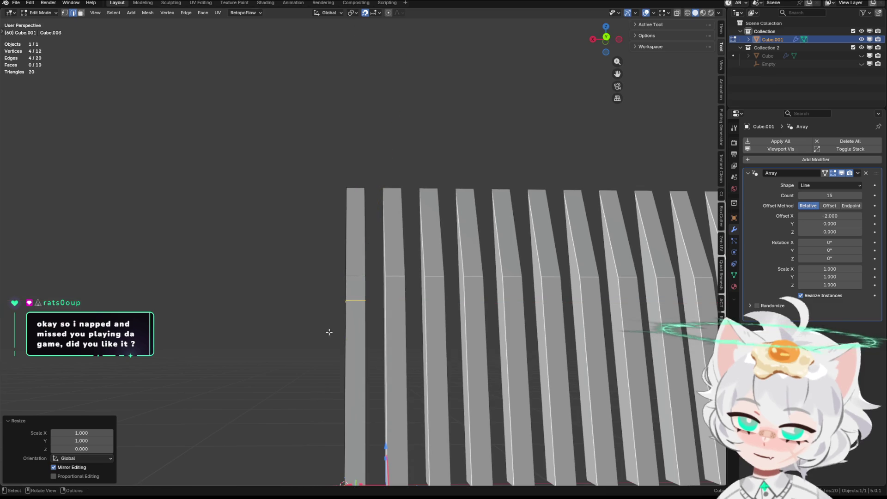
scroll(404, 224, up, 2)
scroll(403, 228, up, 2)
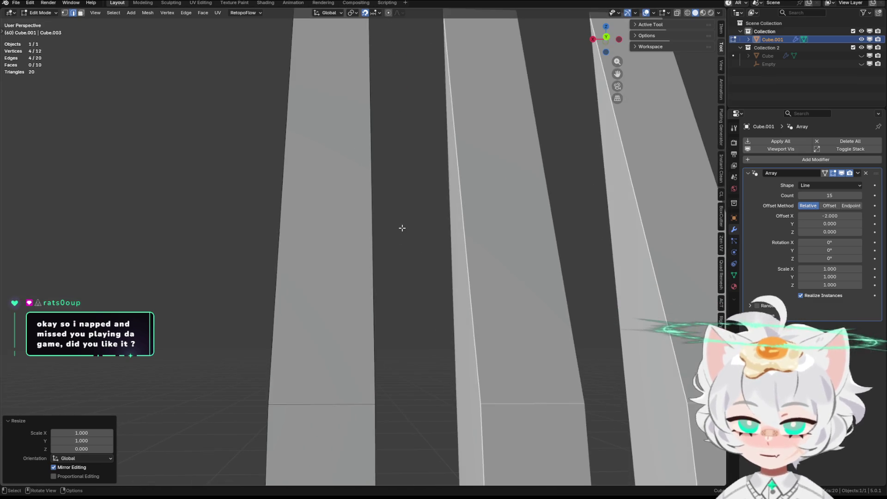
scroll(408, 236, up, 2)
From a flat back view, raise the loop about 2.5 cm straight up and cancel an extra loop cut
key(KP_7)
key(ctrl+KP_1)
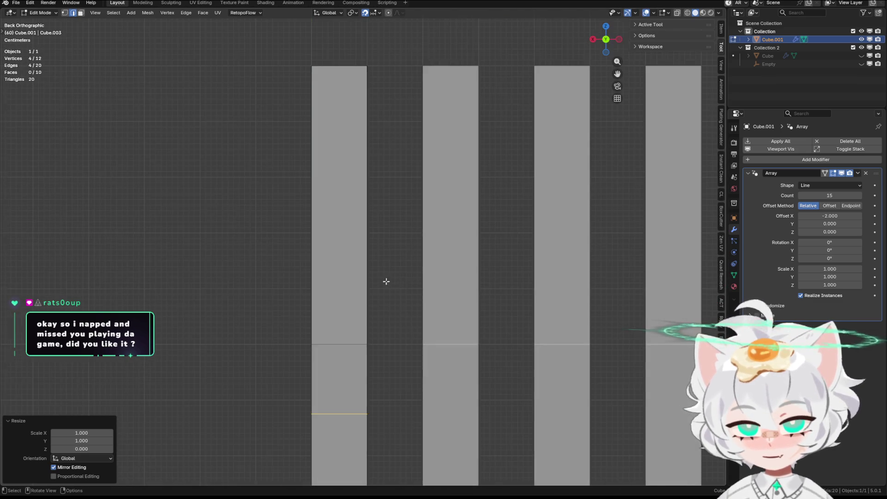
scroll(418, 353, up, 2)
key(g)
key(z)
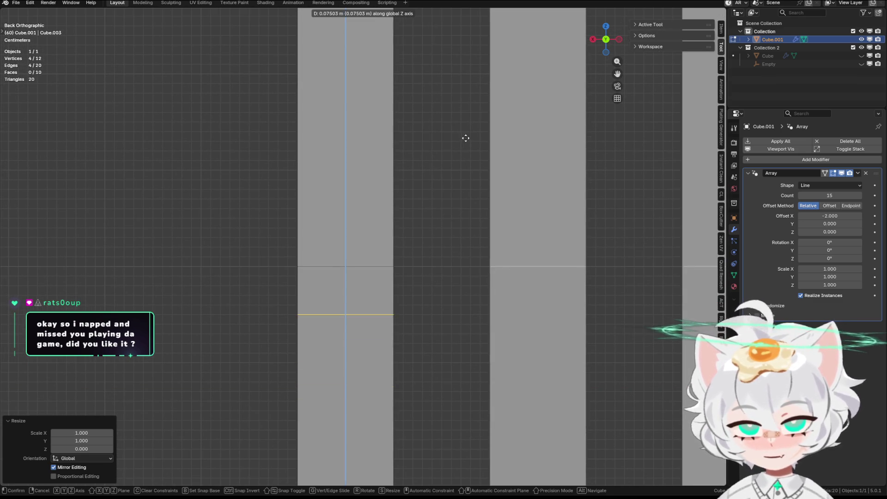
key(z)
scroll(465, 145, down, 2)
key(x)
key(x)
scroll(461, 177, down, 3)
key(z)
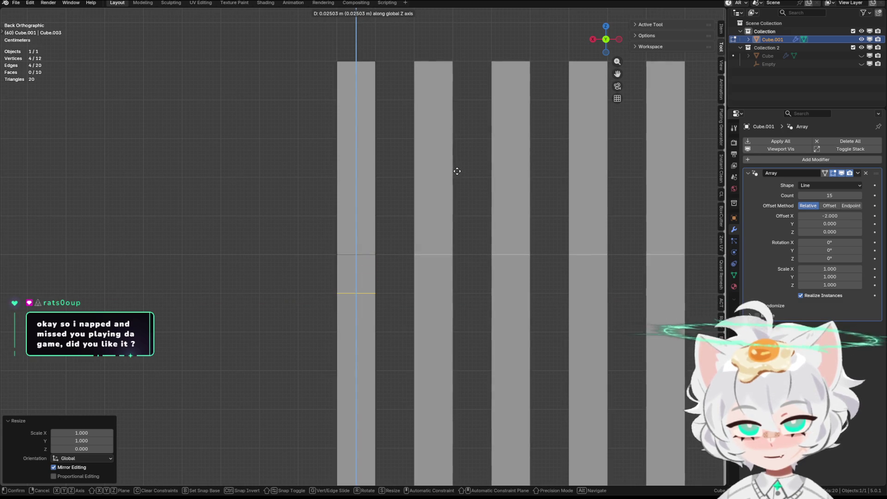
click(457, 172)
mouse_move(457, 172)
middle_down()
mouse_move(398, 271)
mouse_move(439, 278)
mouse_move(412, 278)
mouse_move(431, 272)
middle_up()
key(KP_5)
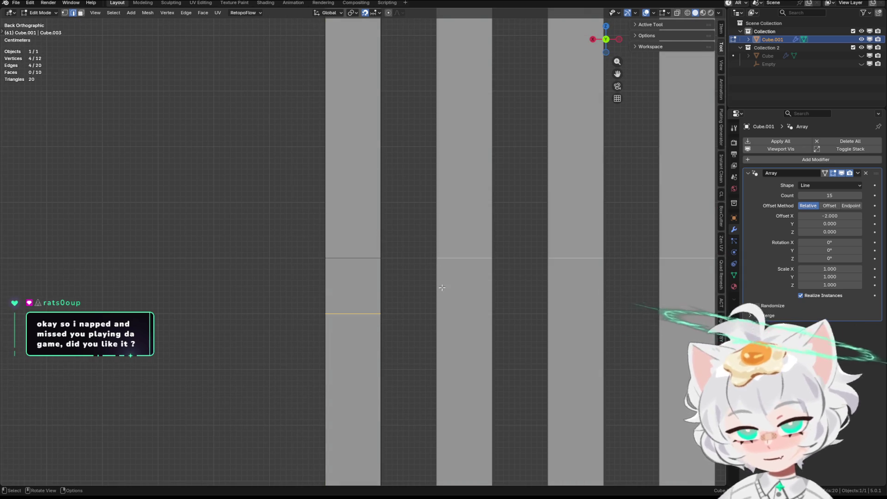
key(ctrl+r)
right_click(410, 323)
Bevel the horizontal loop into a pair of loops and lower the upper edge along Z
mouse_move(411, 323)
middle_down()
mouse_move(503, 300)
mouse_move(463, 301)
middle_up()
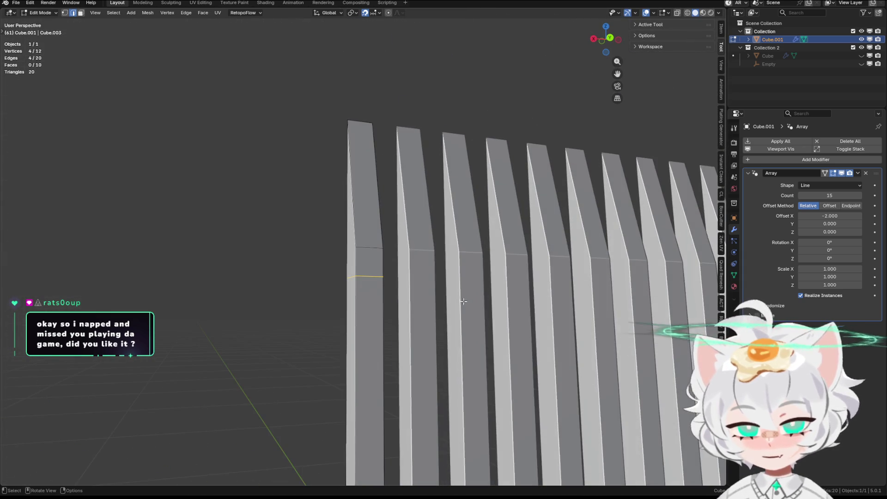
key(ctrl+b)
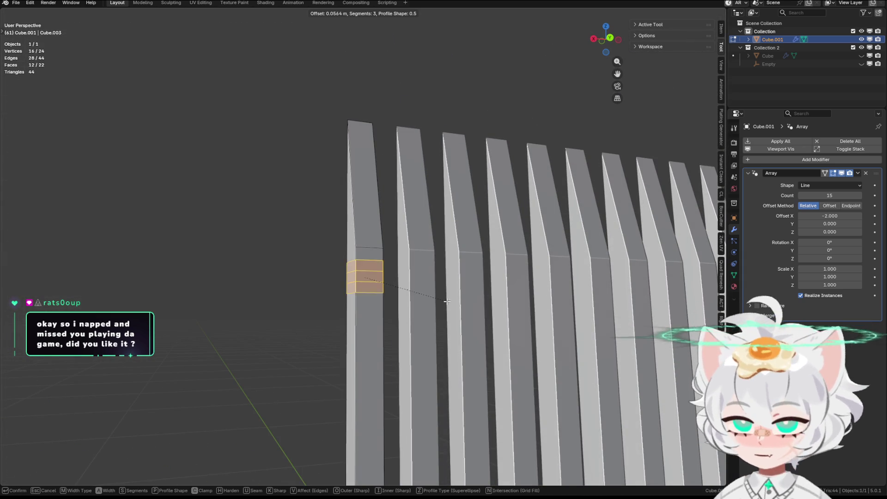
click(435, 299)
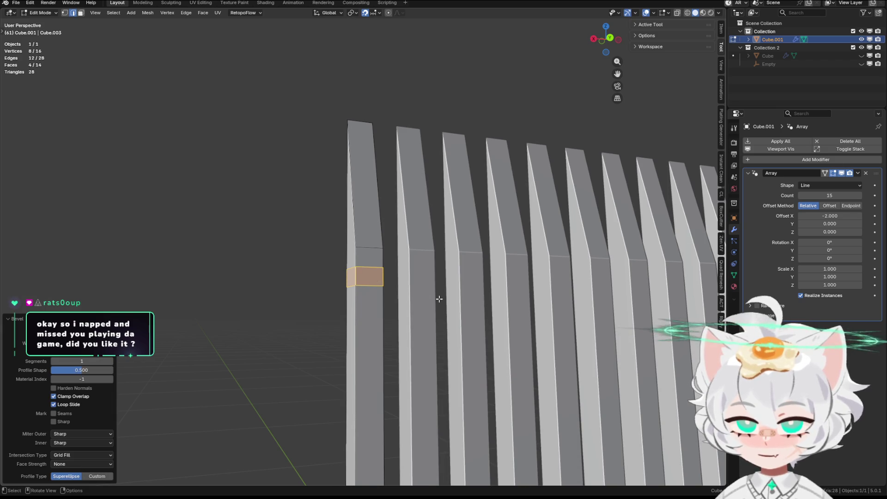
scroll(440, 302, up, 3)
mouse_move(440, 301)
alt+middle_down()
mouse_move(470, 289)
mouse_move(383, 295)
alt+middle_up()
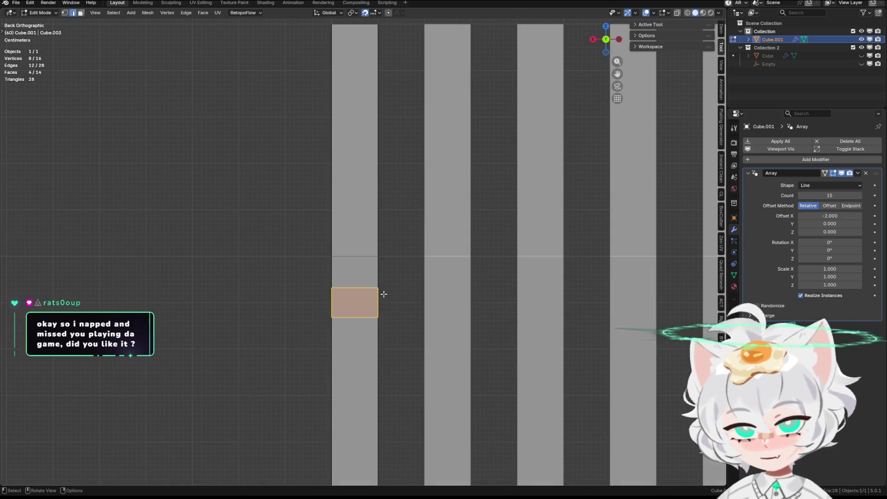
scroll(355, 294, up, 2)
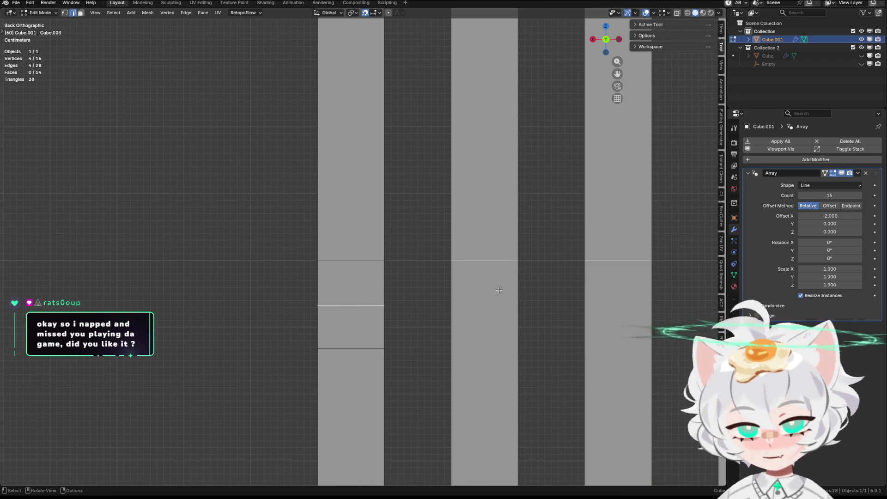
key(g)
key(z)
click(497, 305)
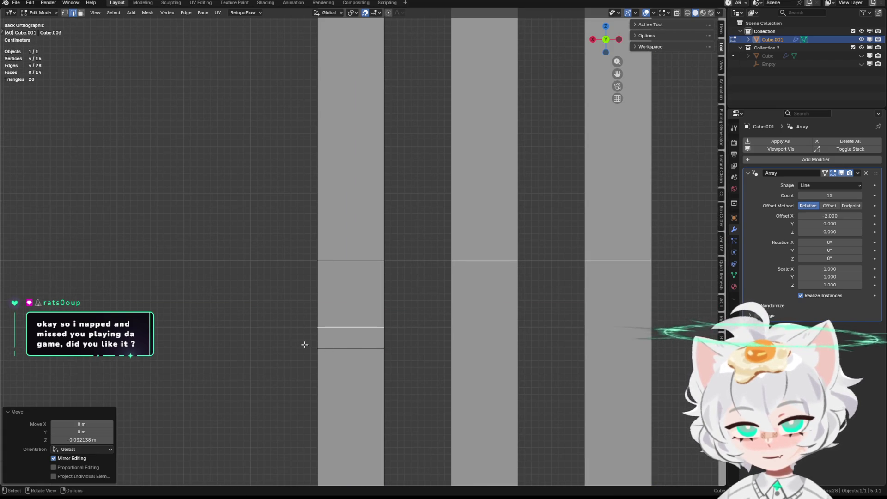
Adjust the lower edge's height along Z, bounding a small square face, and switch to face select
click(352, 349)
key(g)
key(z)
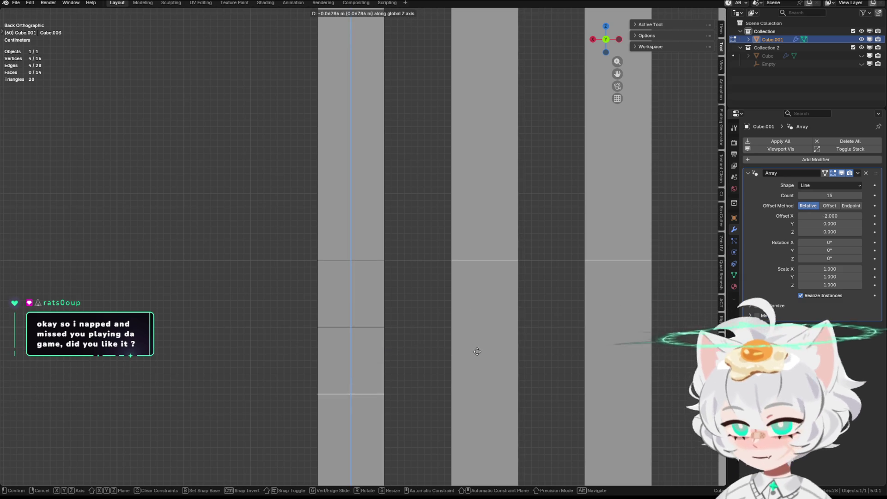
click(475, 353)
scroll(476, 353, down, 3)
middle_drag(476, 353, 499, 343)
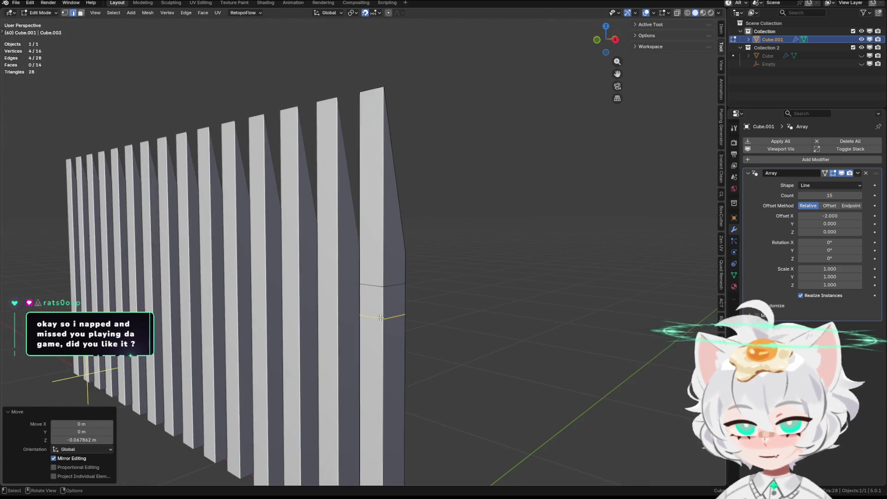
scroll(388, 305, up, 3)
key(3)
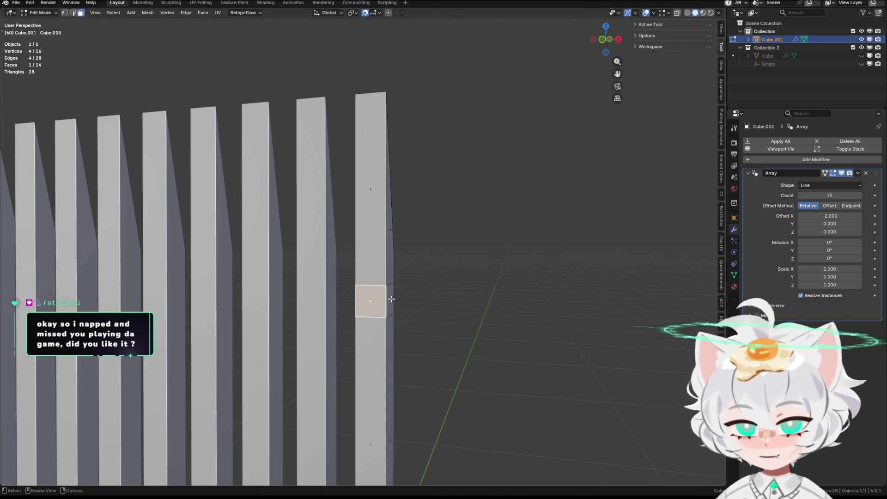
Extrude the small square face along Y into a rail stub and shorten it from a right-side view
middle_drag(392, 299, 432, 303)
key(g)
key(y)
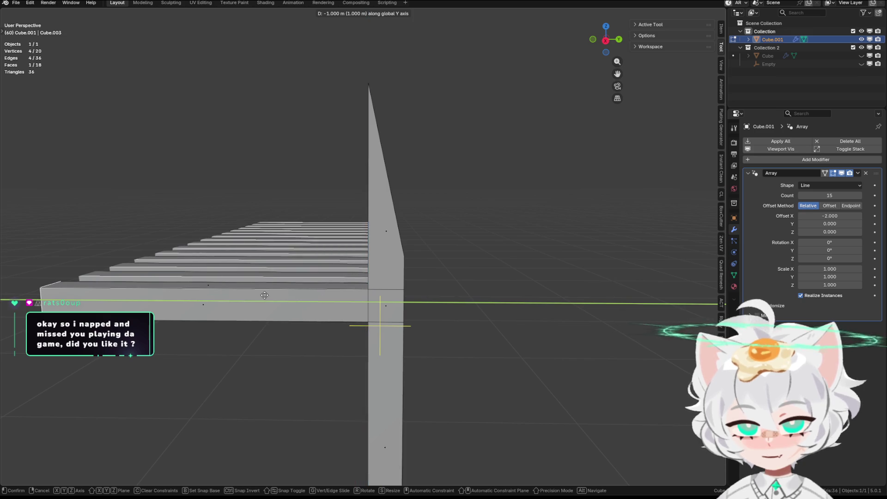
click(265, 296)
scroll(283, 289, up, 3)
key(KP_3)
scroll(337, 311, down, 2)
scroll(278, 311, down, 2)
key(g)
key(y)
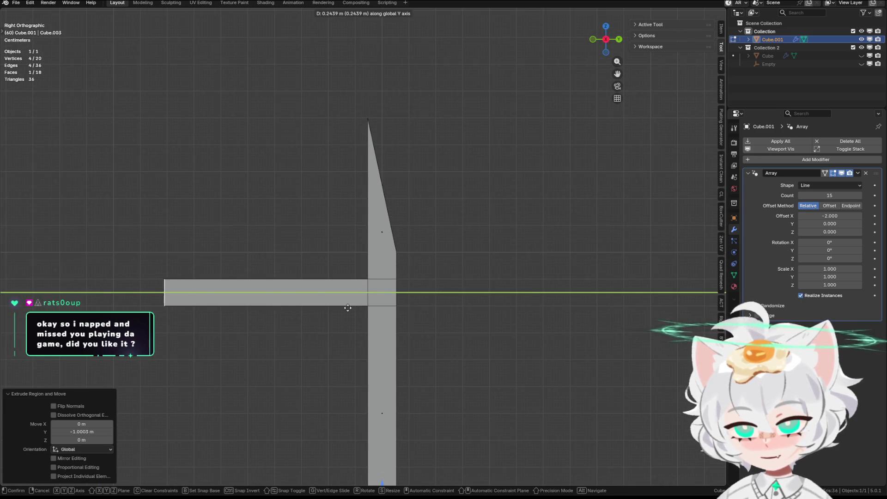
click(531, 308)
Extrude the rail further and slide its end face along X until it reaches the next slat
mouse_move(516, 300)
middle_down()
mouse_move(492, 307)
mouse_move(543, 319)
mouse_move(415, 301)
middle_up()
key(e)
mouse_move(367, 316)
middle_down()
mouse_move(411, 307)
mouse_move(410, 346)
mouse_move(396, 347)
middle_up()
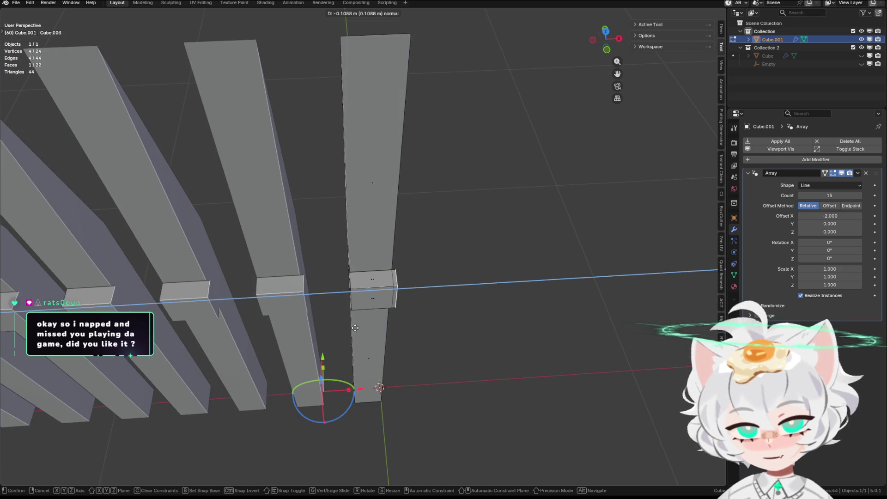
click(169, 323)
mouse_move(170, 323)
middle_down()
mouse_move(290, 283)
mouse_move(444, 309)
middle_up()
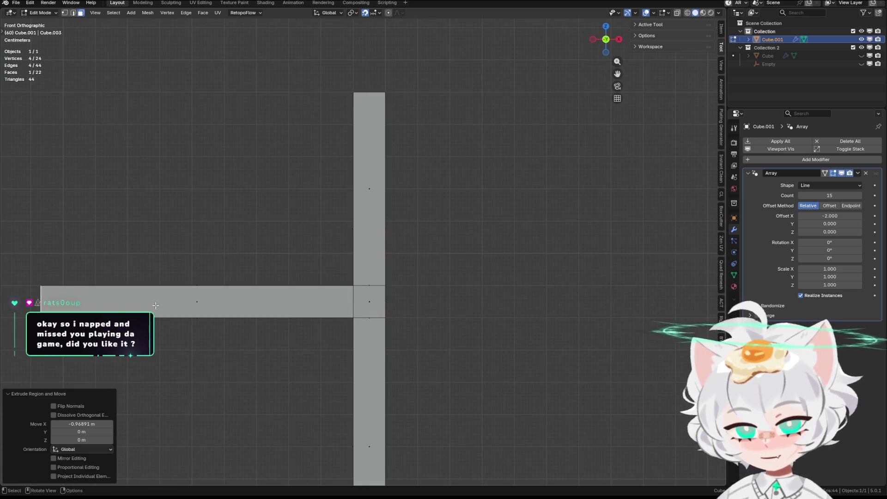
key(g)
key(x)
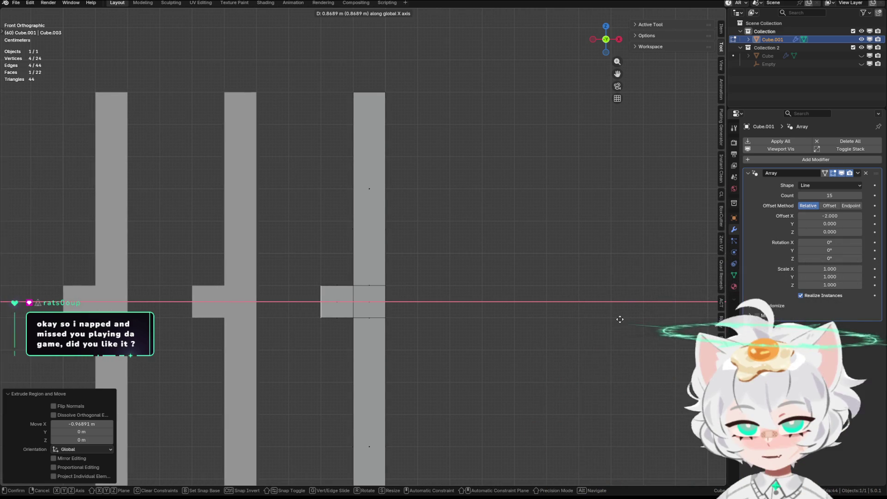
click(498, 310)
key(ctrl+z)
key(ctrl+shift+z)
key(g)
key(x)
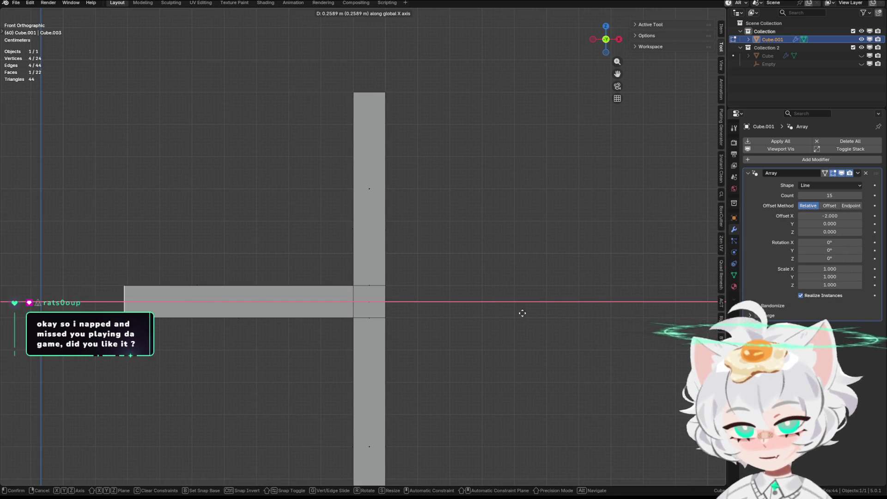
click(707, 313)
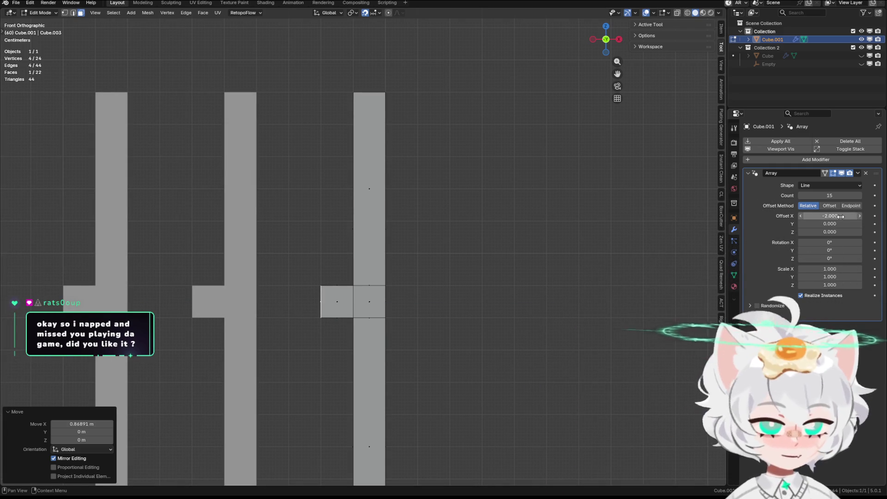
text(1)
Set the array's Offset X to -1 so a continuous rail runs through the slats, then leave Edit Mode
key(Return)
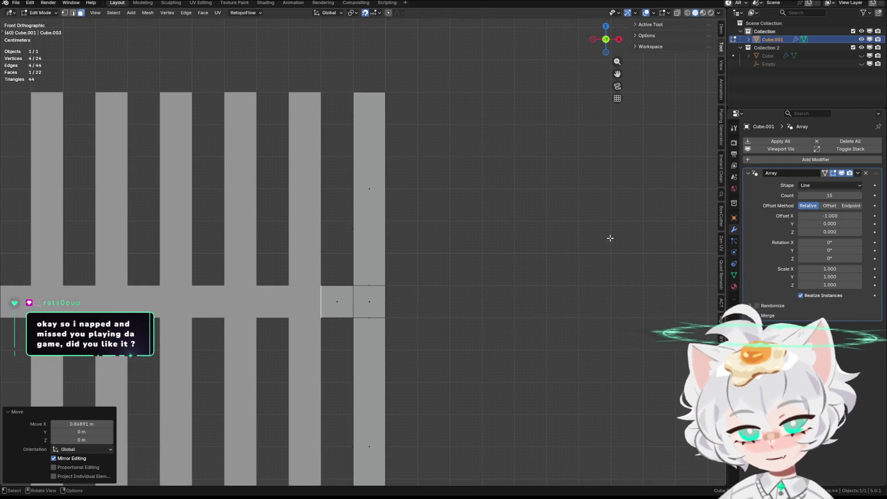
middle_drag(610, 238, 437, 215)
key(Tab)
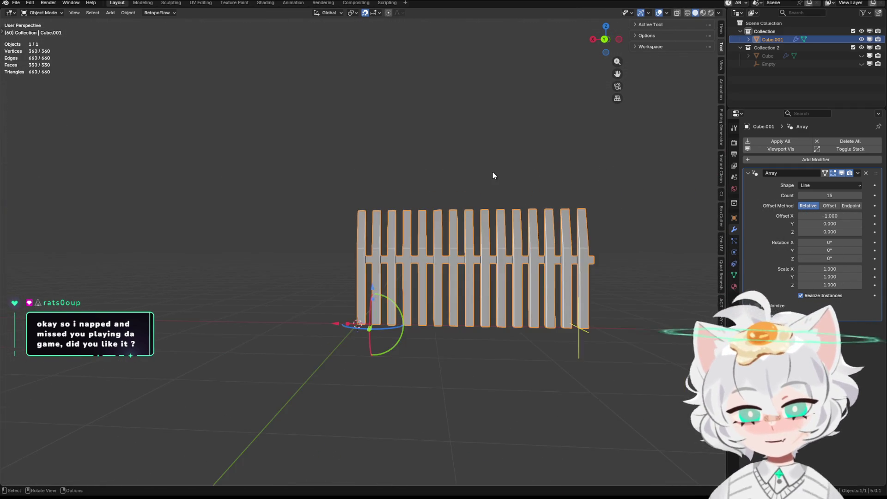
Inspect the arrayed fence from several angles, then re-enter mesh editing with X-ray shading on
click(493, 175)
middle_drag(493, 176, 491, 233)
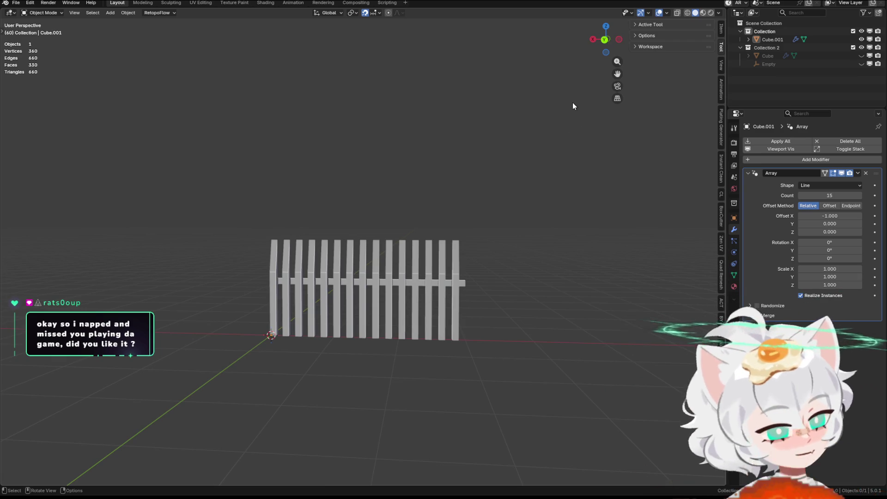
scroll(489, 177, up, 3)
mouse_move(479, 162)
middle_down()
mouse_move(489, 176)
mouse_move(347, 247)
mouse_move(336, 264)
mouse_move(324, 250)
mouse_move(253, 228)
mouse_move(215, 241)
mouse_move(406, 253)
mouse_move(524, 275)
mouse_move(562, 268)
mouse_move(410, 272)
mouse_move(449, 280)
mouse_move(563, 275)
mouse_move(456, 277)
mouse_move(398, 253)
mouse_move(444, 196)
mouse_move(597, 225)
mouse_move(610, 208)
mouse_move(718, 220)
mouse_move(624, 208)
middle_up()
key(Tab)
scroll(575, 236, up, 2)
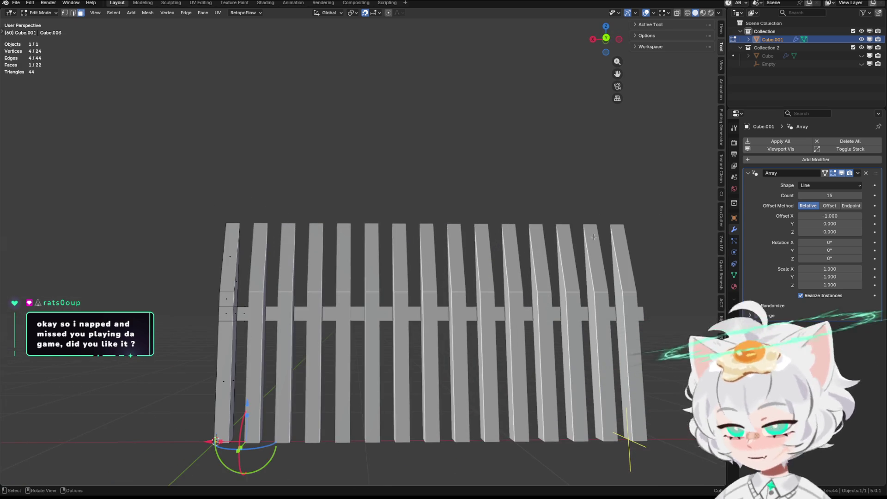
key(alt+z)
From a back orthographic view, raise the first slat's centre edge along Z to form a pointed top
alt+middle_drag(483, 246, 483, 258)
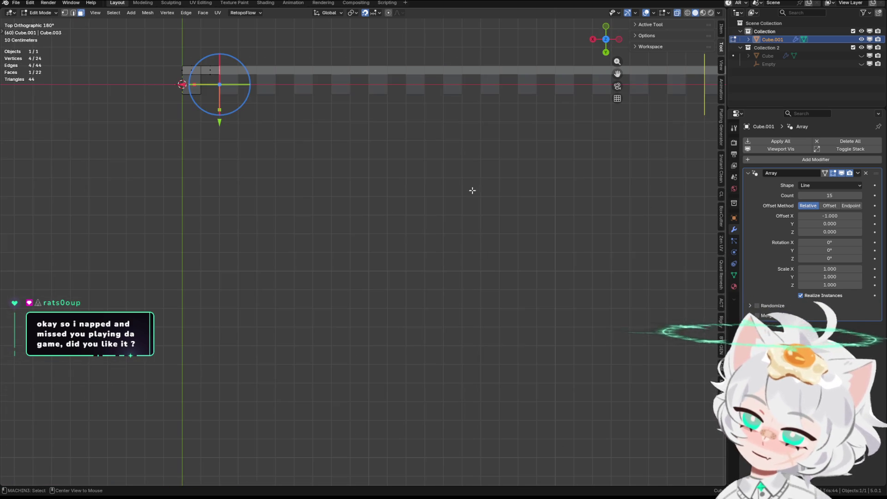
alt+middle_drag(473, 190, 298, 173)
scroll(410, 220, up, 3)
alt+click(167, 300)
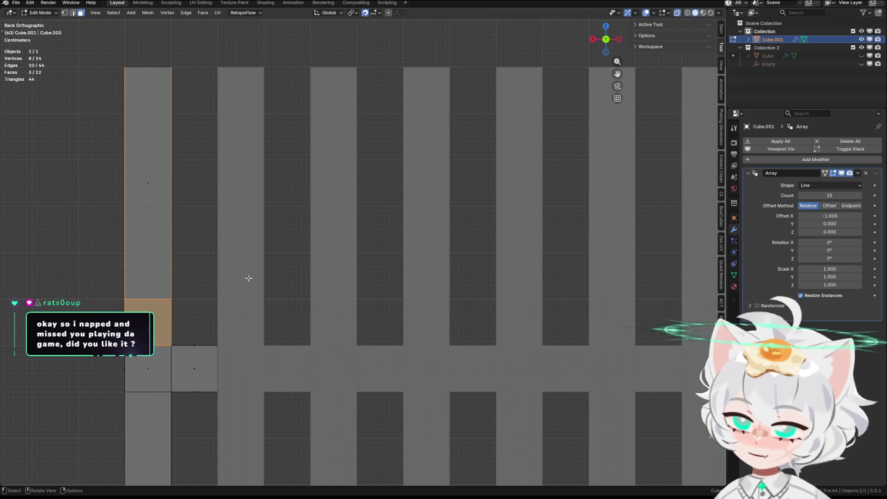
key(ctrl+z)
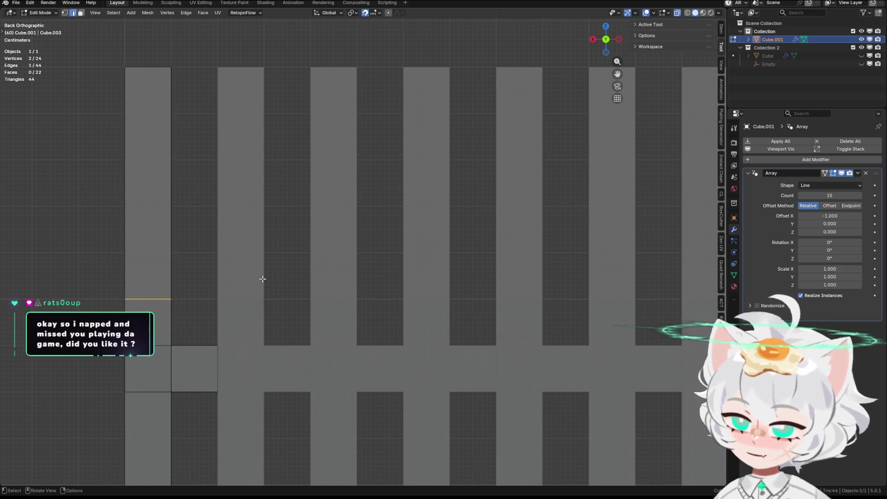
key(g)
key(z)
key(Escape)
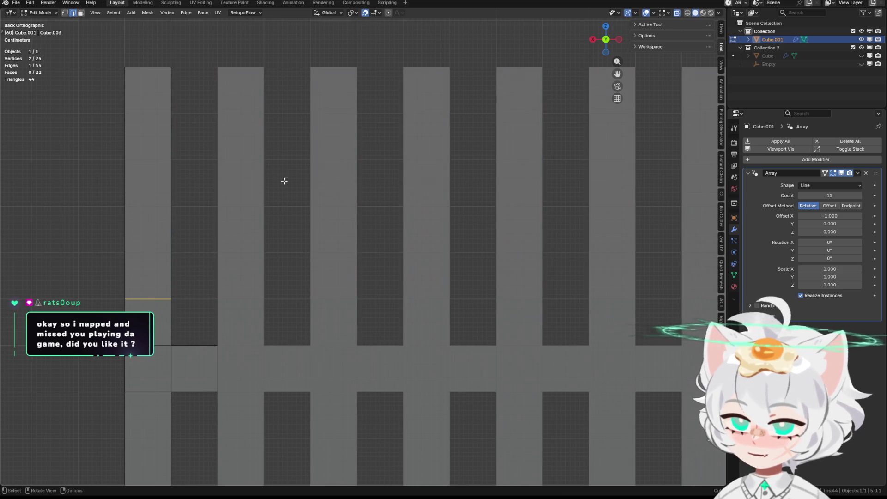
key(g)
key(z)
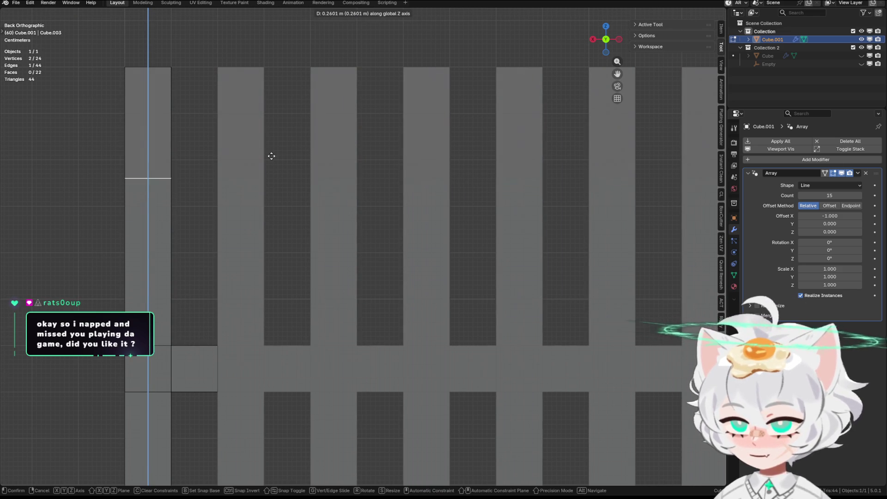
click(267, 185)
Check the pointed slats across the array in wireframe and solid shading from new angles
key(Tab)
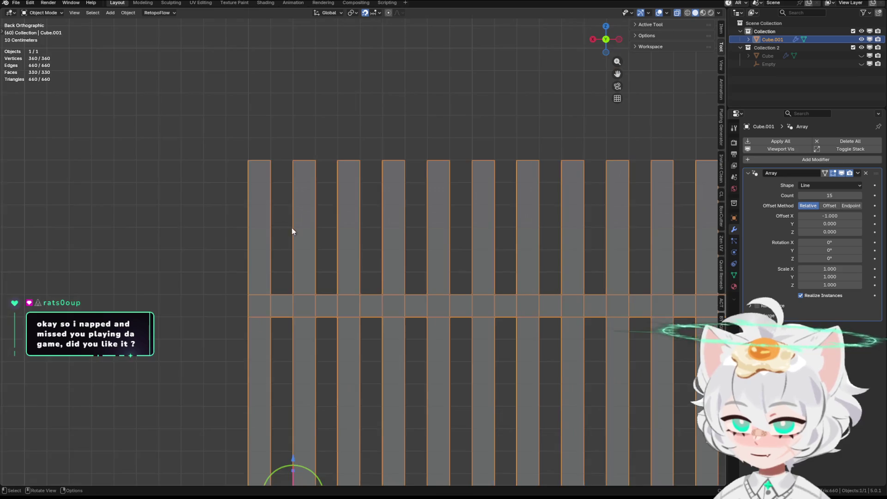
middle_drag(292, 228, 369, 234)
key(shift+z)
key(shift+z)
key(alt+a)
mouse_move(574, 231)
middle_down()
mouse_move(556, 247)
mouse_move(456, 244)
mouse_move(514, 266)
mouse_move(620, 281)
mouse_move(495, 264)
mouse_move(233, 265)
middle_up()
key(Tab)
key(Tab)
key(alt+a)
key(a)
key(Tab)
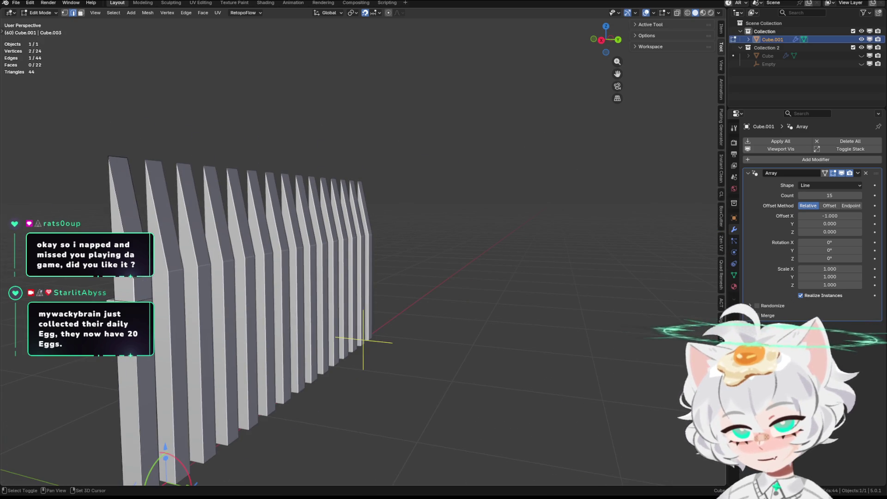
Bevel the selected slat edges with Ctrl+B and review the result around the fence
shift+click(138, 333)
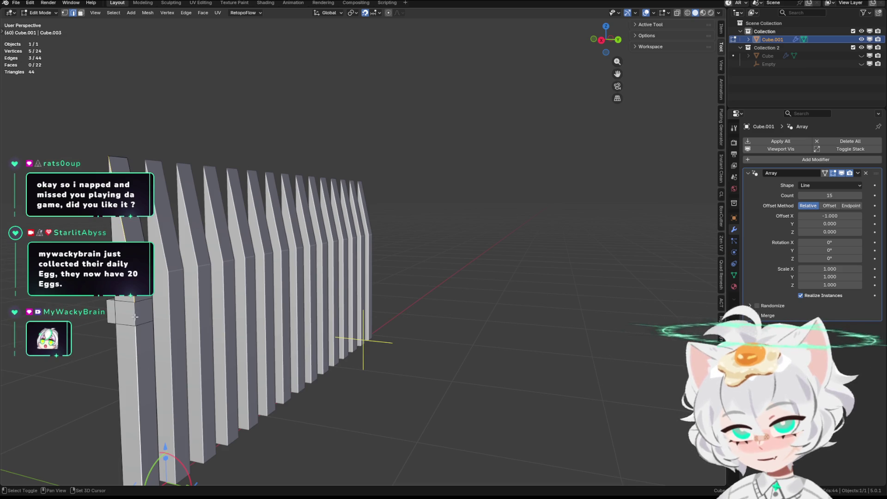
middle_drag(248, 316, 368, 264)
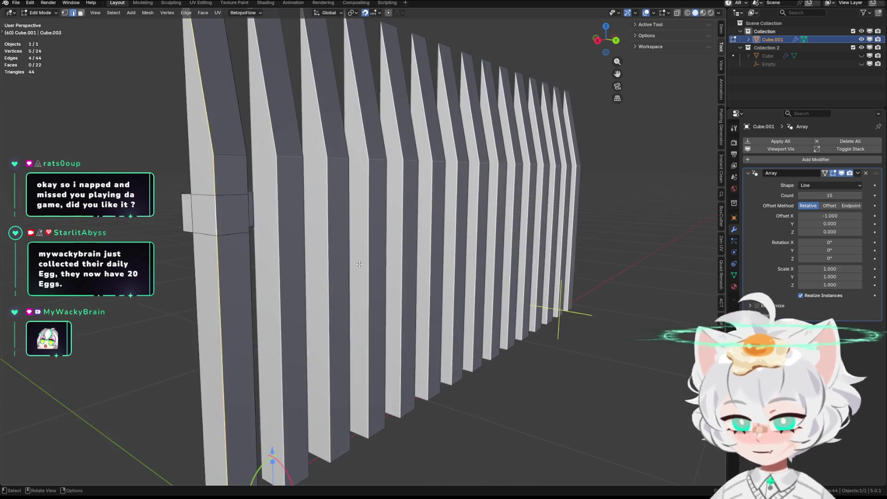
key(ctrl+b)
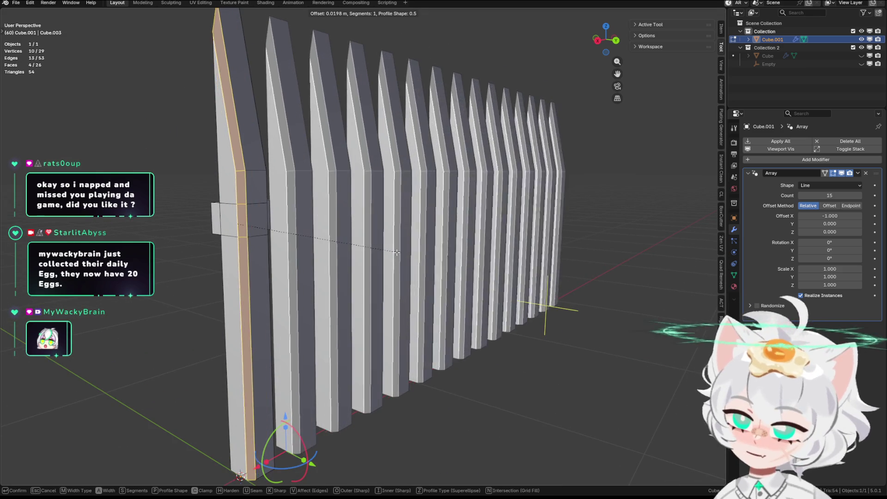
click(399, 252)
middle_drag(399, 253, 405, 240)
scroll(405, 241, down, 3)
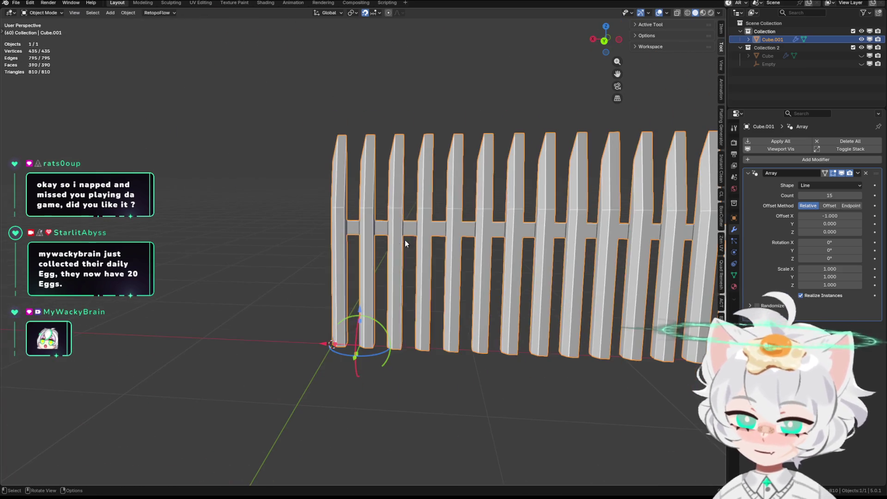
click(243, 212)
scroll(242, 212, down, 3)
middle_drag(242, 212, 426, 280)
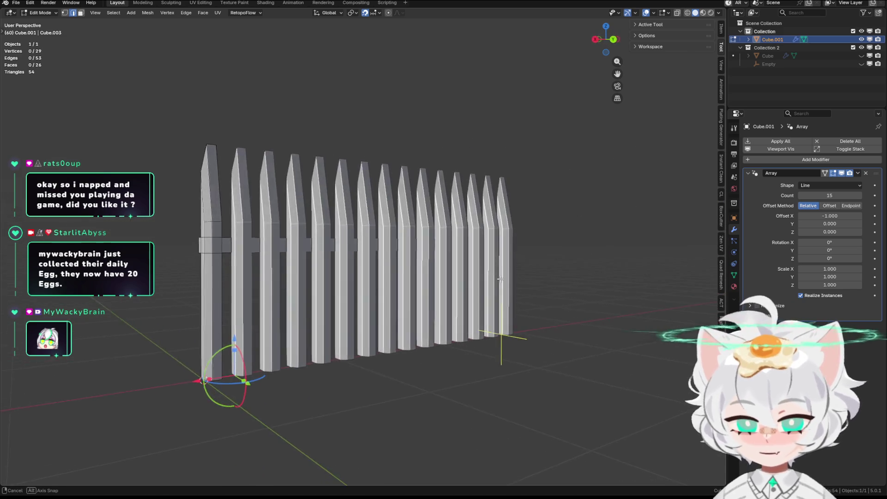
mouse_move(428, 280)
middle_down()
mouse_move(484, 260)
mouse_move(546, 265)
middle_up()
scroll(463, 275, up, 2)
scroll(463, 275, up, 1)
scroll(485, 261, down, 3)
scroll(485, 260, down, 2)
scroll(516, 260, up, 5)
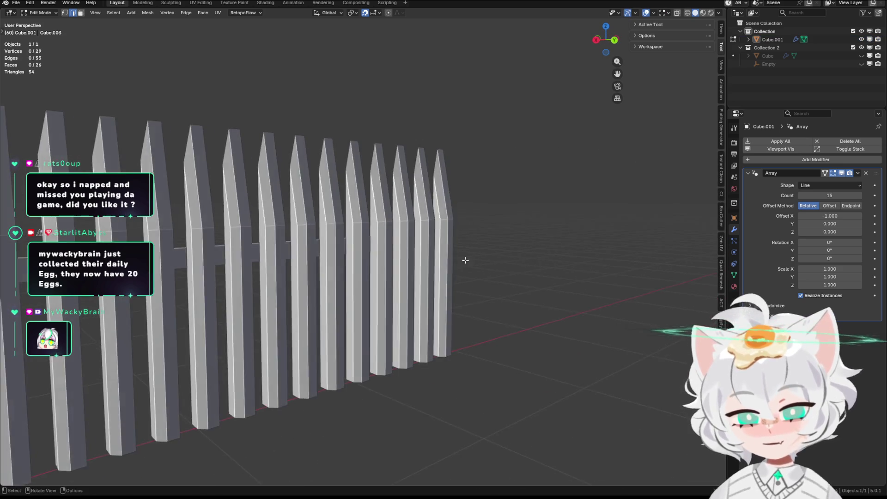
scroll(546, 264, down, 4)
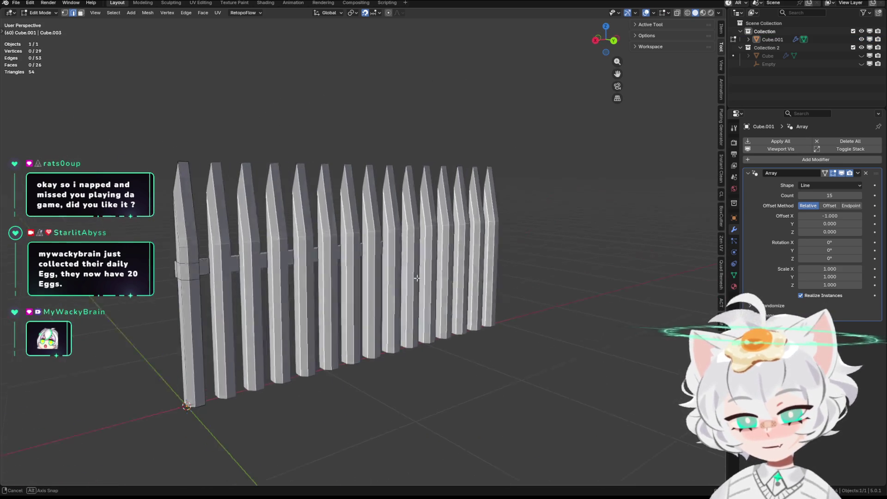
middle_drag(545, 264, 277, 170)
scroll(276, 171, up, 4)
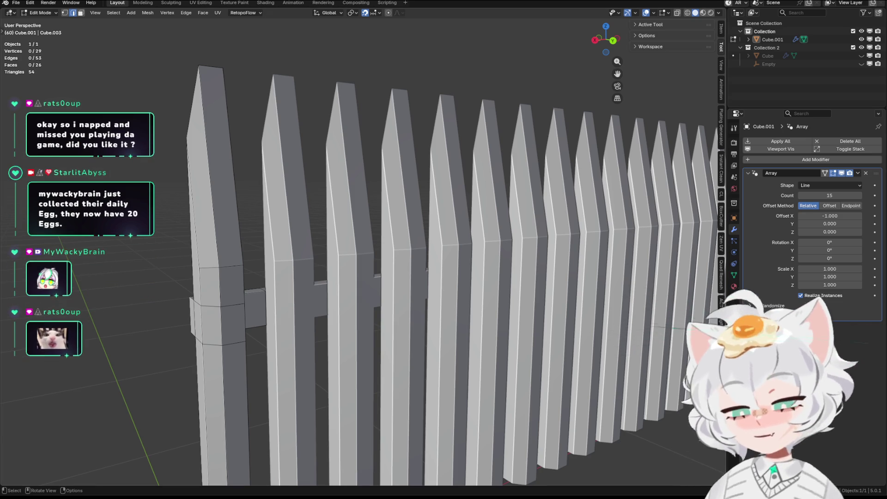
scroll(397, 295, down, 3)
scroll(396, 294, down, 1)
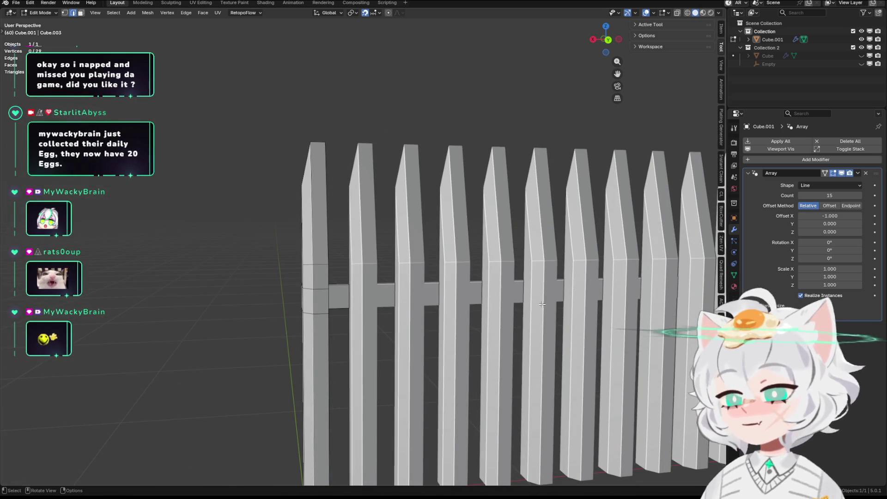
scroll(547, 318, down, 2)
scroll(485, 315, down, 3)
scroll(371, 312, up, 2)
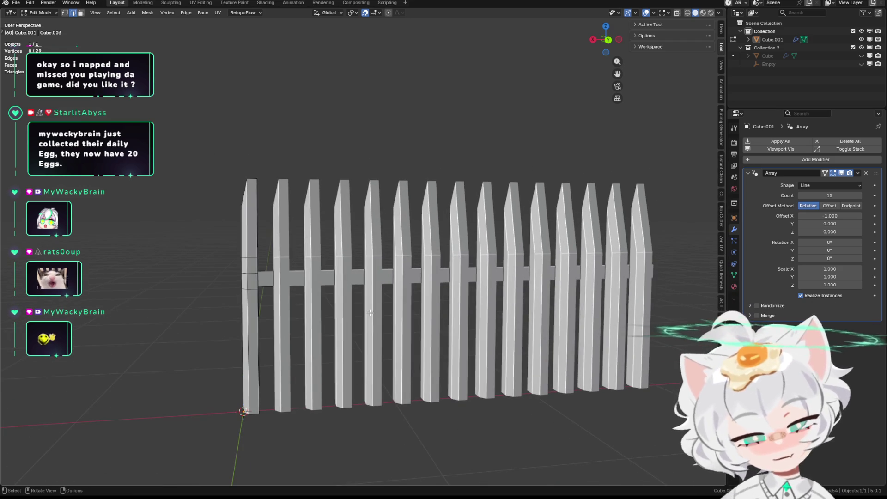
Leave mesh editing and select the whole fence object after viewing it from the front
mouse_move(384, 321)
middle_down()
mouse_move(288, 301)
mouse_move(400, 322)
mouse_move(420, 298)
mouse_move(405, 298)
mouse_move(389, 316)
middle_up()
scroll(297, 303, down, 3)
scroll(416, 298, up, 2)
scroll(416, 298, up, 2)
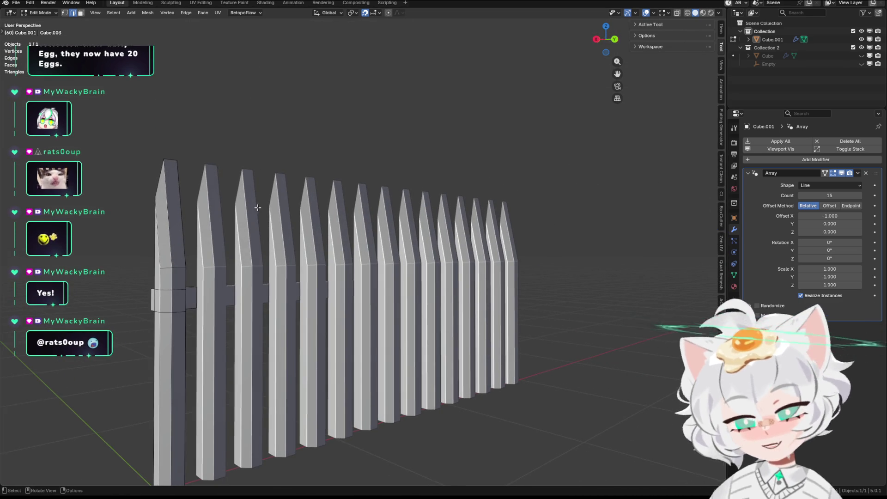
middle_drag(257, 208, 229, 198)
scroll(333, 243, up, 2)
scroll(404, 252, up, 2)
scroll(394, 251, up, 2)
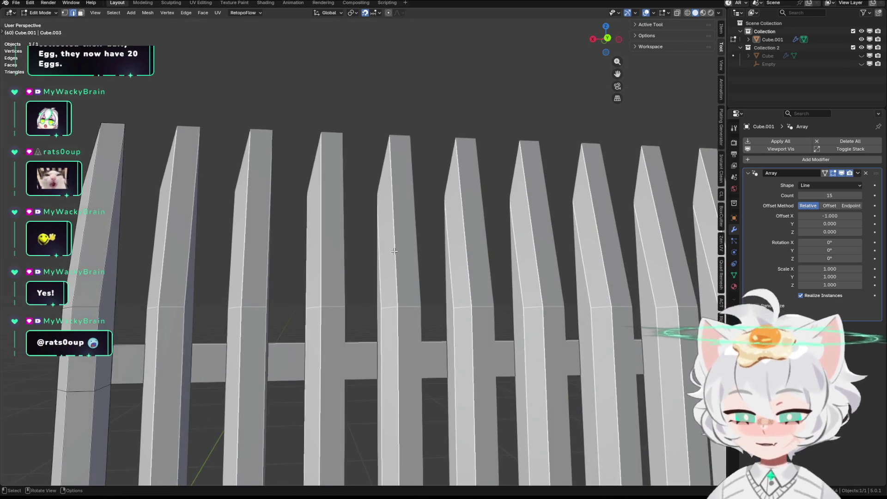
scroll(402, 251, down, 3)
scroll(417, 257, down, 2)
scroll(430, 262, down, 2)
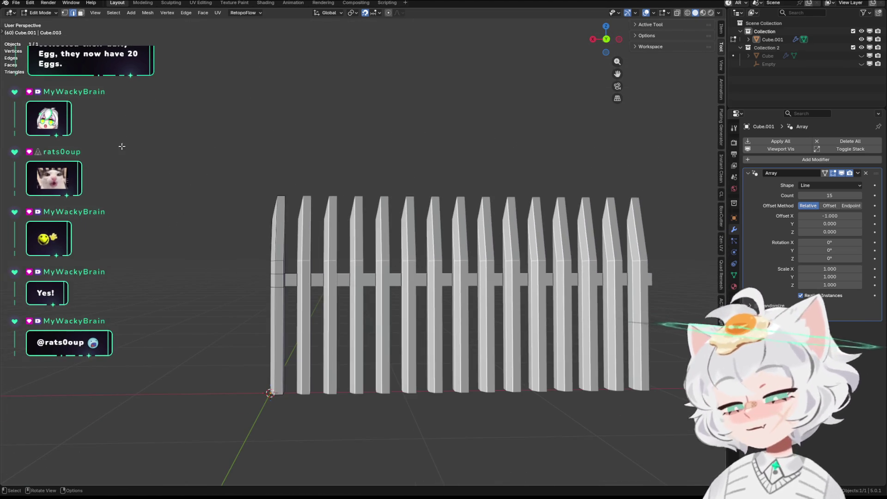
click(15, 5)
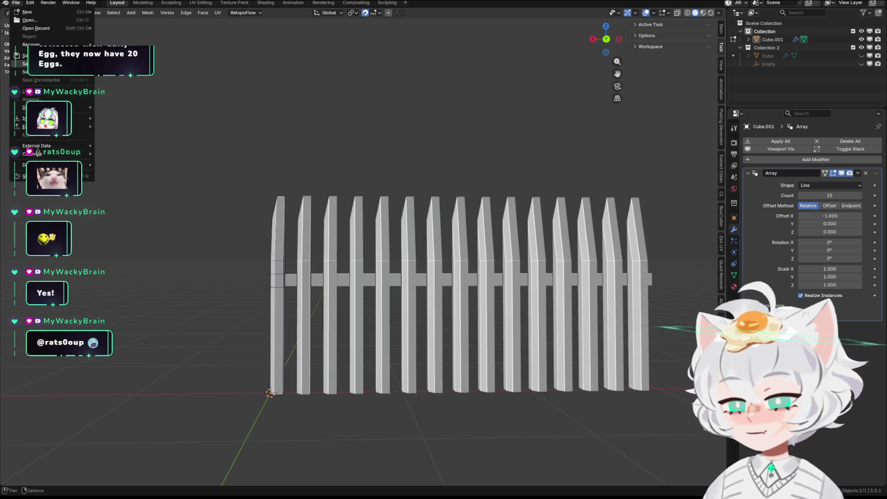
middle_drag(422, 192, 446, 198)
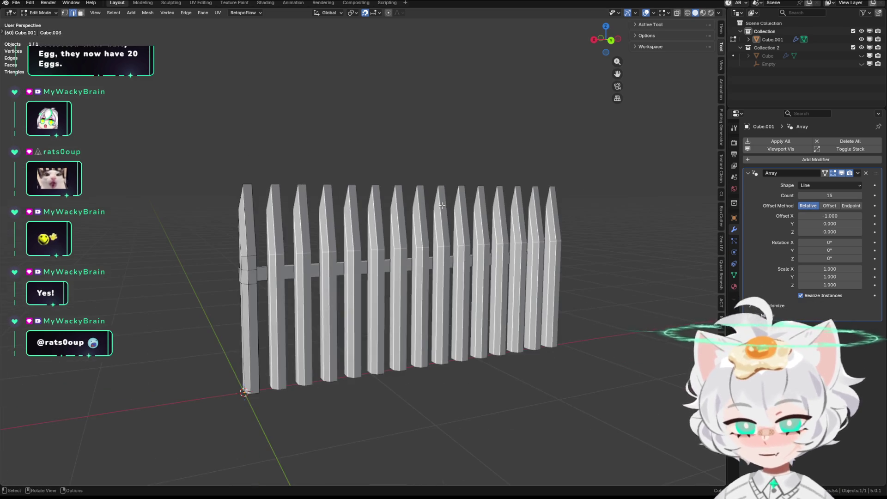
scroll(267, 251, up, 2)
key(Tab)
click(169, 247)
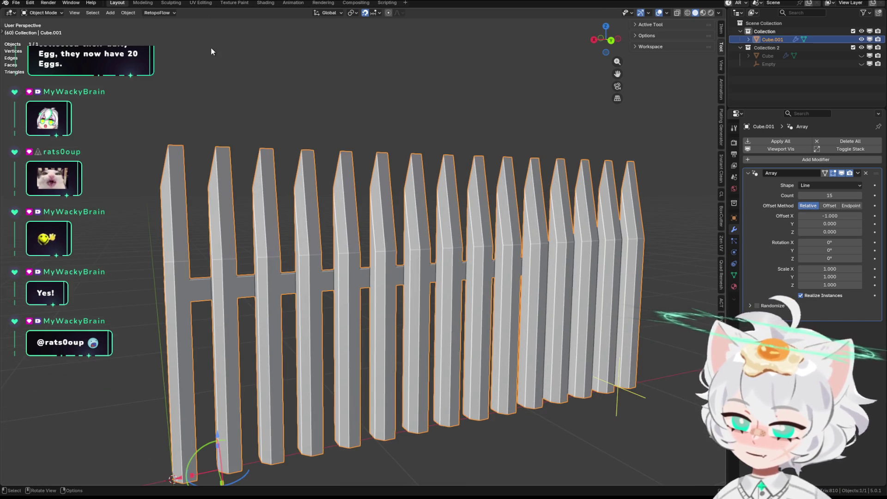
scroll(225, 208, down, 2)
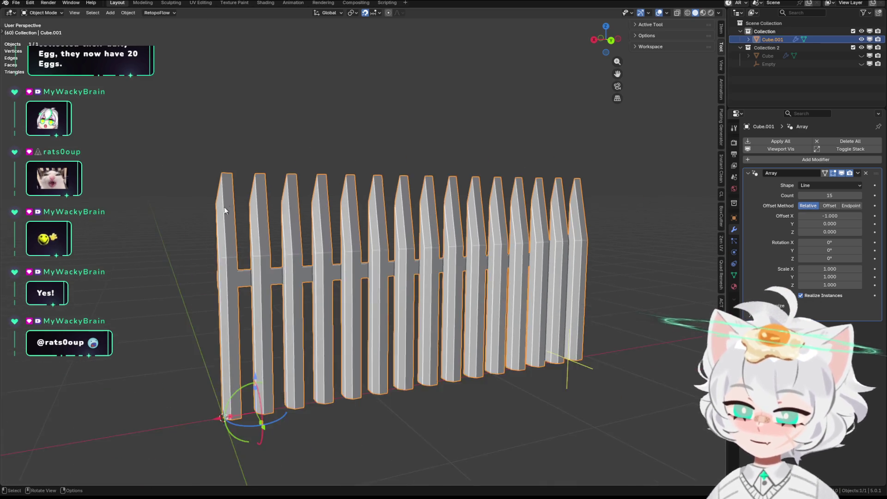
scroll(224, 208, up, 3)
shift+middle_drag(219, 213, 439, 176)
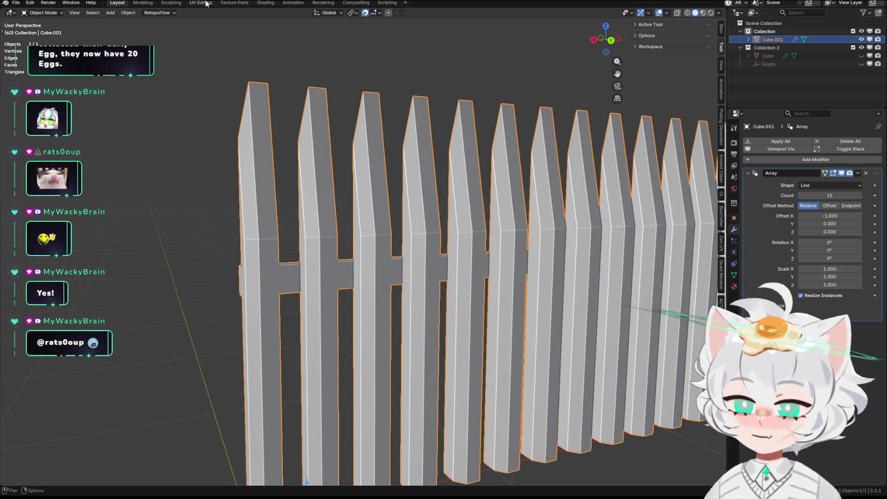
Switch to the UV Editing workspace and frame one fence post in close view
click(201, 3)
mouse_move(375, 206)
middle_down()
mouse_move(592, 161)
mouse_move(538, 307)
middle_up()
key(l)
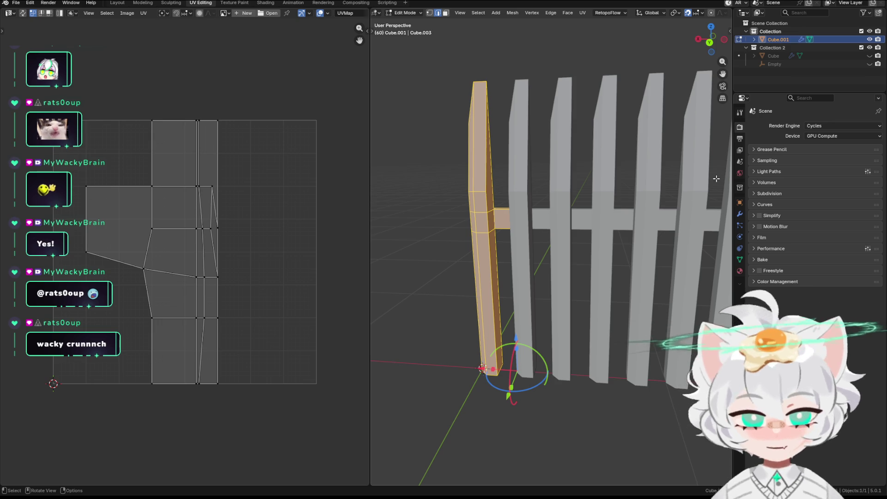
Show the N side panel and browse the add-on tabs to reach the Zen UV tools
key(n)
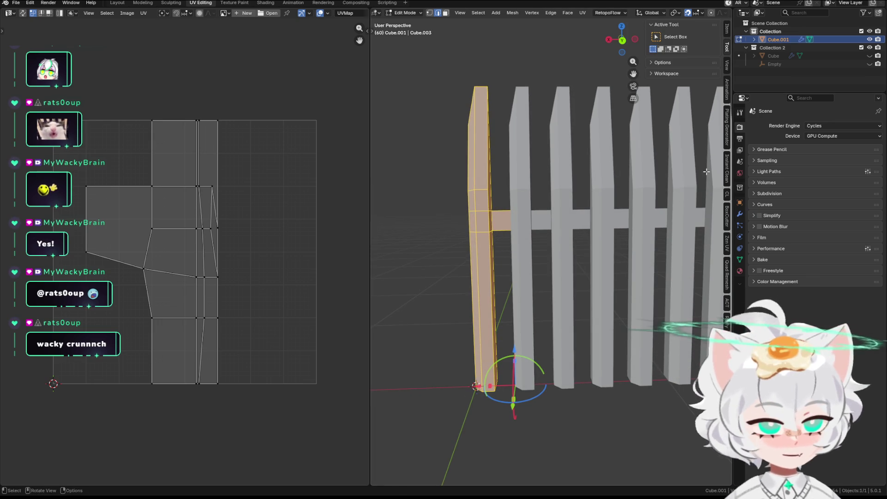
click(729, 125)
click(728, 166)
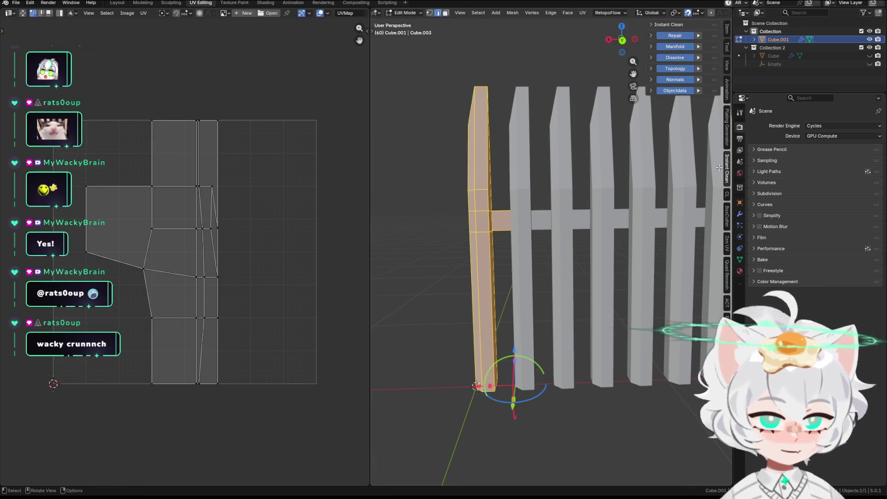
click(726, 199)
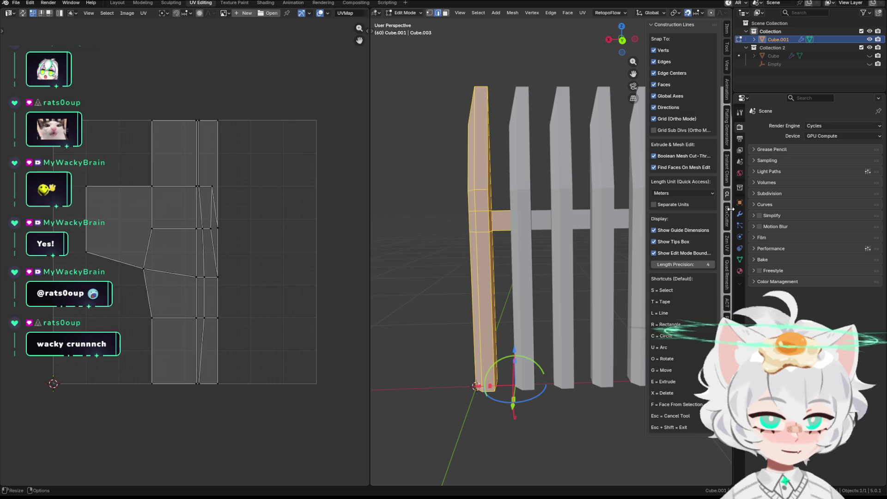
click(728, 217)
click(729, 238)
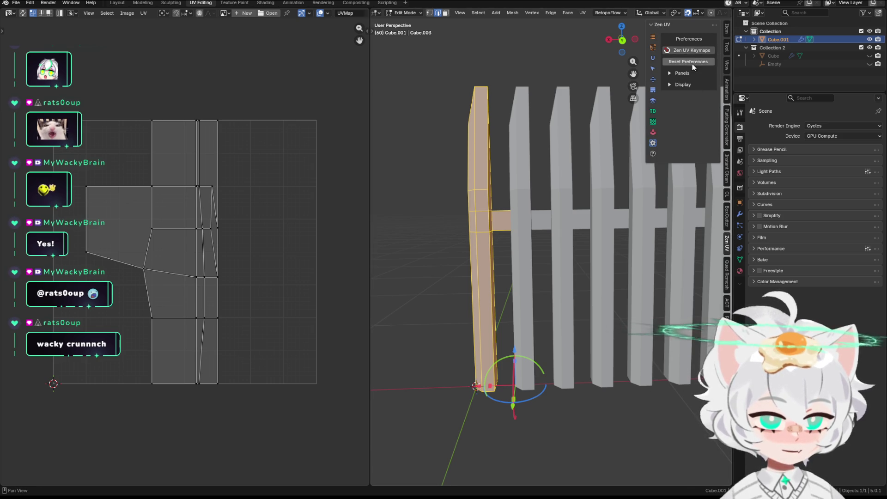
Run Zen Unwrap from the Unwrap panel to mark seams and pack the post's UVs
click(653, 46)
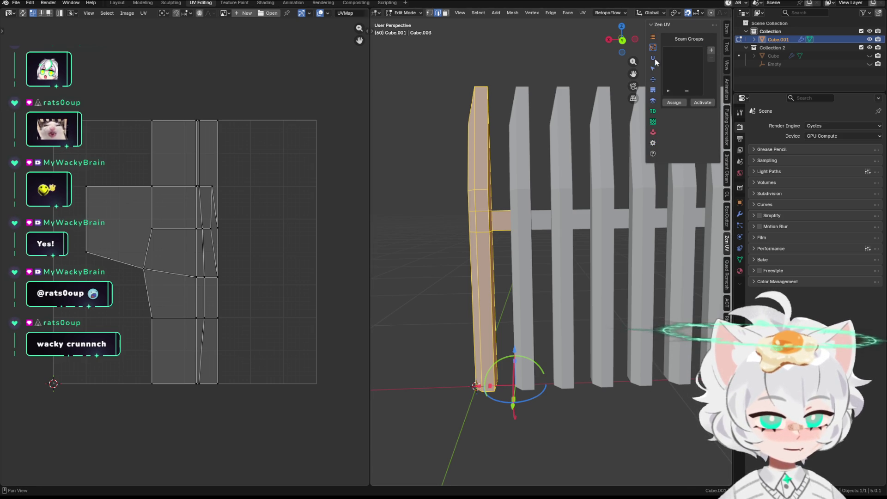
click(654, 59)
click(697, 48)
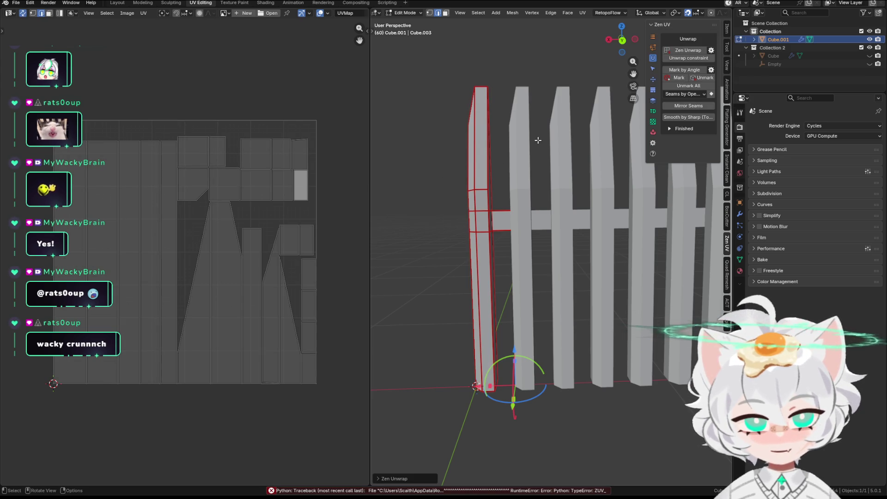
scroll(179, 221, up, 3)
scroll(178, 223, down, 2)
scroll(178, 223, down, 2)
scroll(177, 223, up, 2)
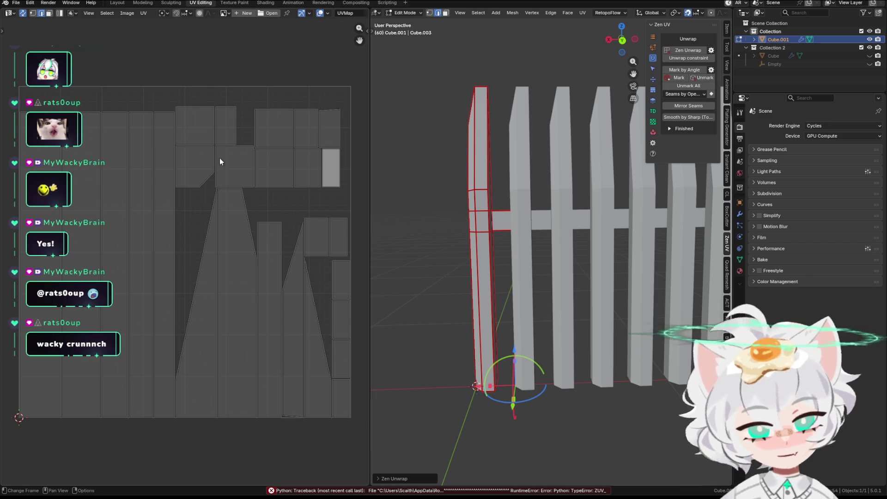
scroll(241, 210, down, 2)
scroll(211, 244, up, 2)
scroll(242, 244, down, 1)
scroll(242, 245, up, 1)
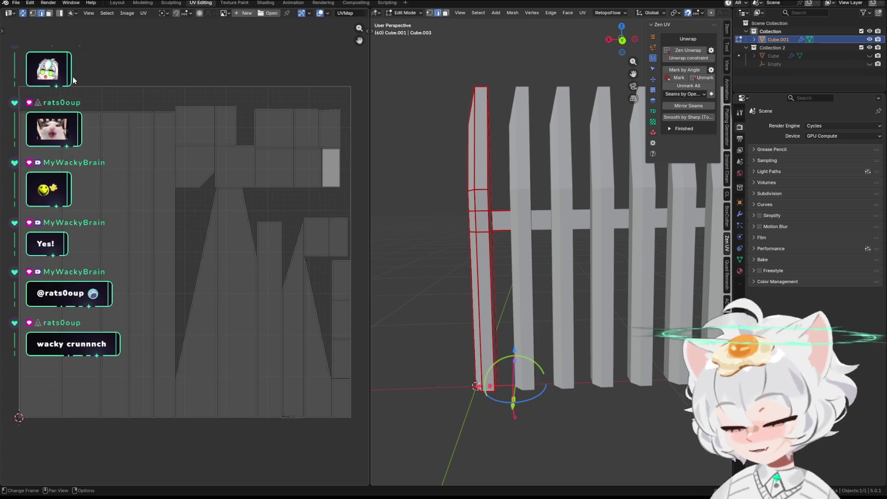
Bring up the File menu's export format list and dismiss it again
click(15, 3)
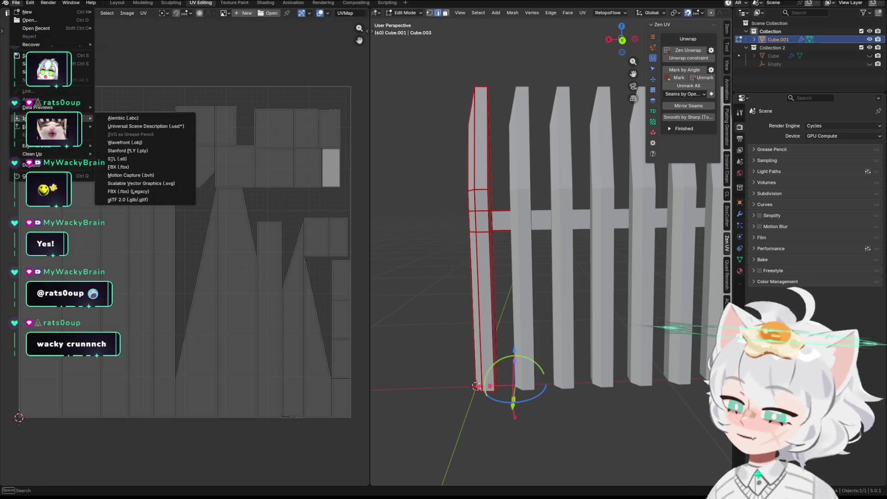
mouse_move(31, 126)
key(Escape)
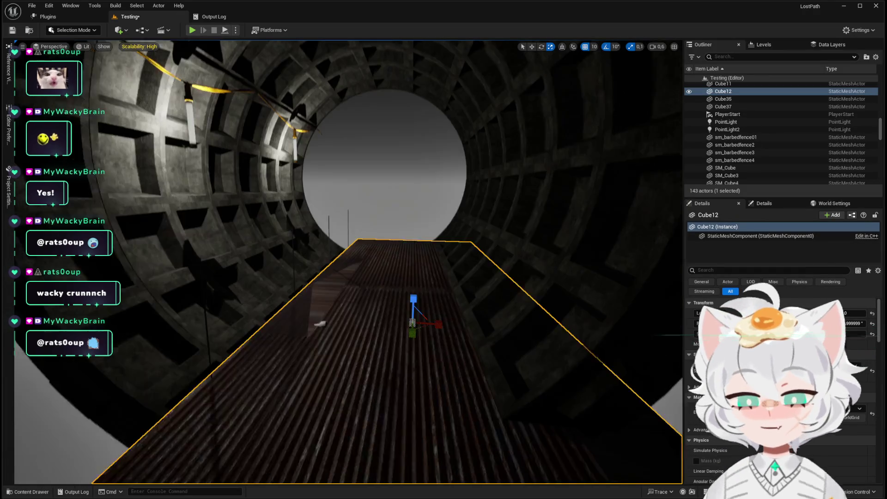
Select the old barbed fences along the walkway and delete sm_barbedfence01
right_drag(294, 245, 278, 245)
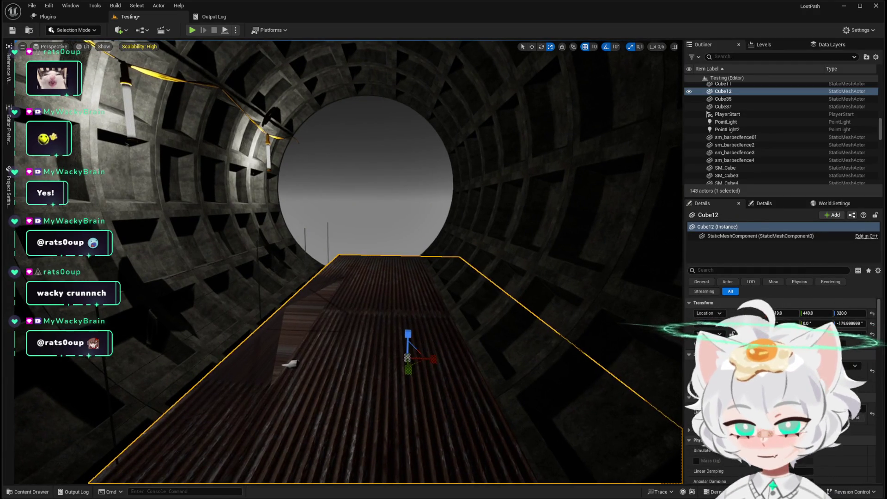
click(294, 245)
ctrl+click(305, 243)
ctrl+click(330, 233)
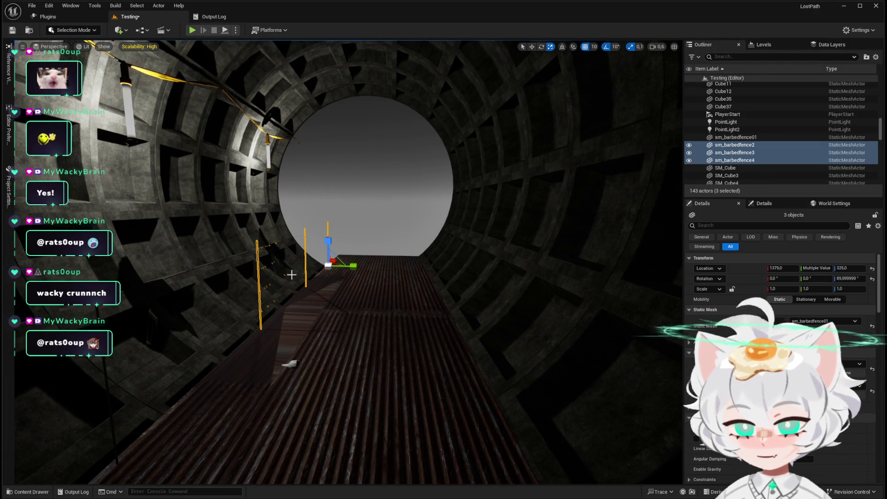
click(243, 286)
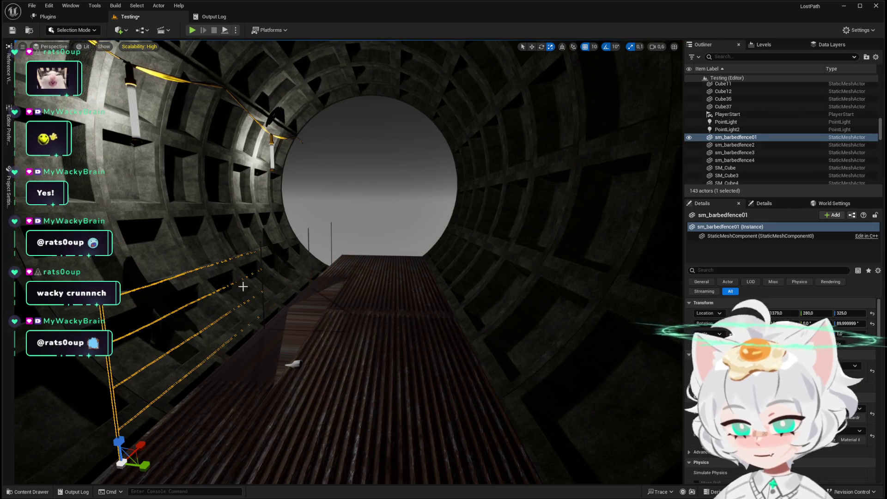
key(Delete)
Range-select the three remaining barbed fences in the Outliner and delete them
click(262, 253)
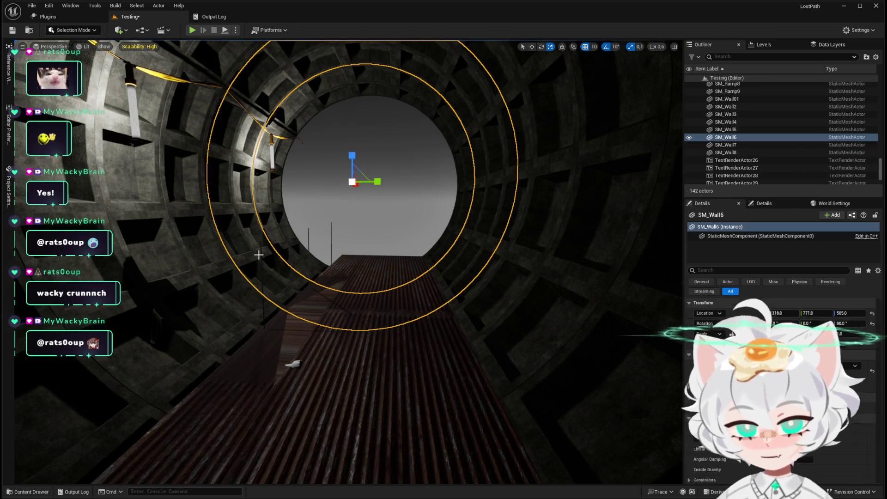
click(261, 275)
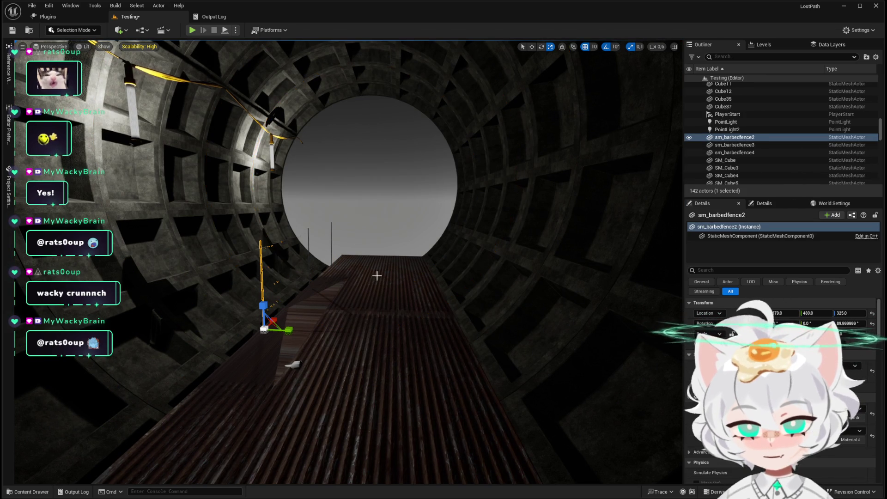
shift+click(750, 153)
key(Delete)
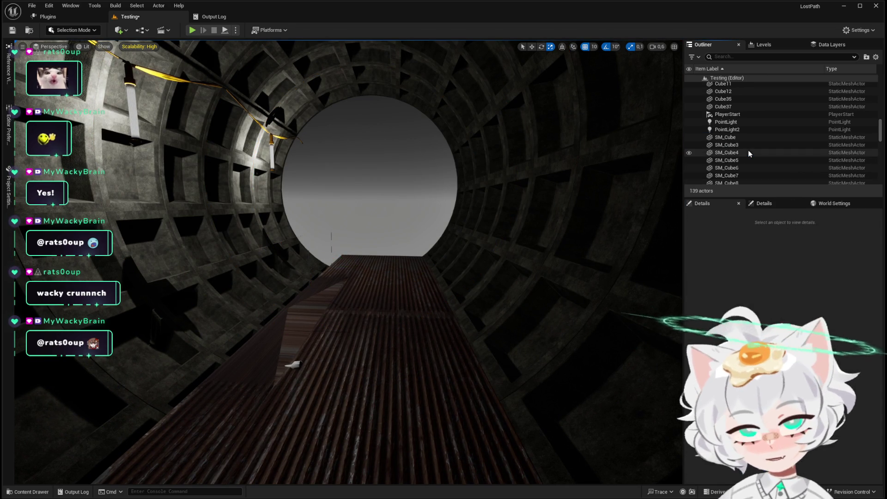
mouse_move(327, 243)
right_down()
mouse_move(396, 303)
mouse_move(416, 291)
right_up()
Place the picket fence mesh from the Content Drawer into the level and focus on it
key(ctrl+space)
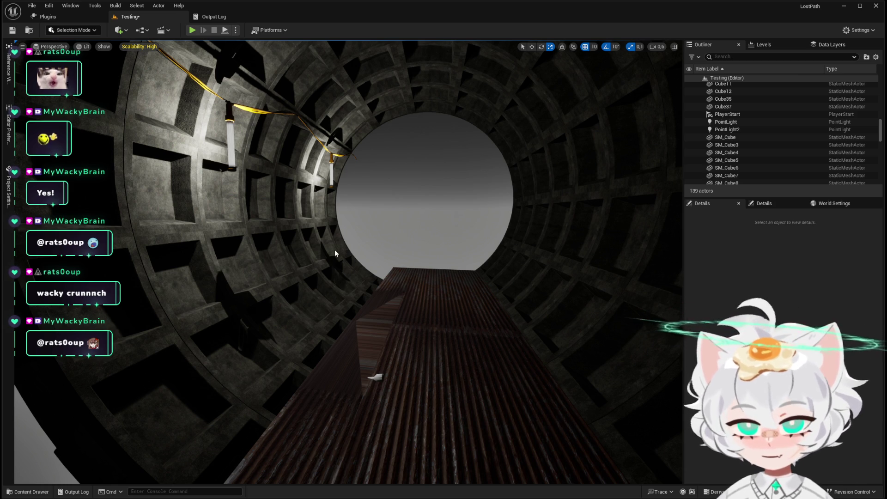
click(463, 338)
key(f)
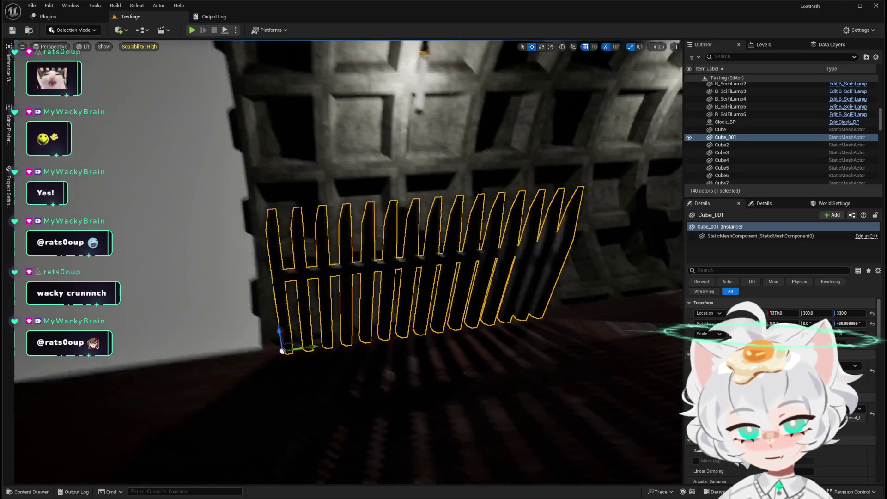
Alt-drag two fence copies along Y to form a continuous three-section row
right_drag(283, 350, 229, 284)
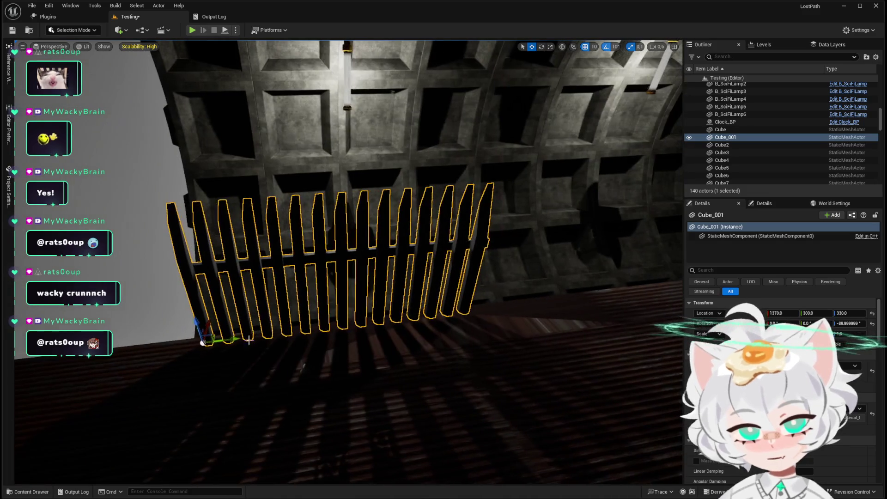
mouse_move(228, 283)
alt+mouse_down()
mouse_move(516, 294)
mouse_move(495, 297)
alt+mouse_up()
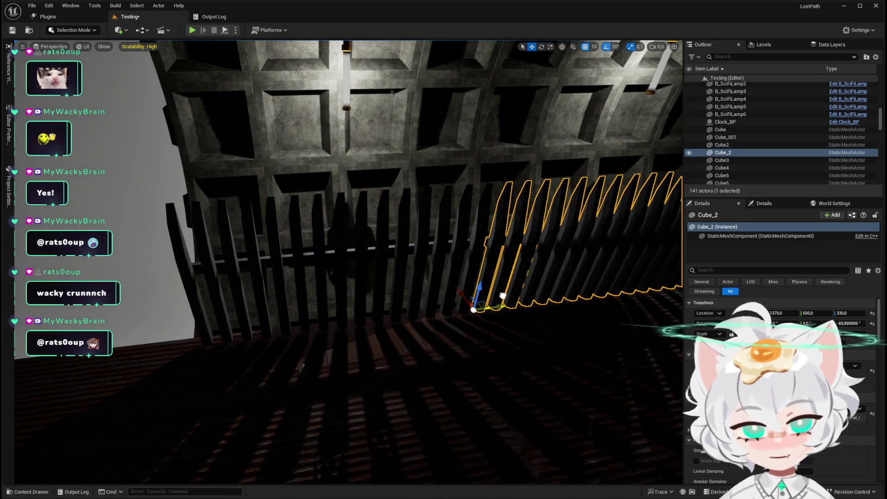
right_drag(495, 298, 239, 323)
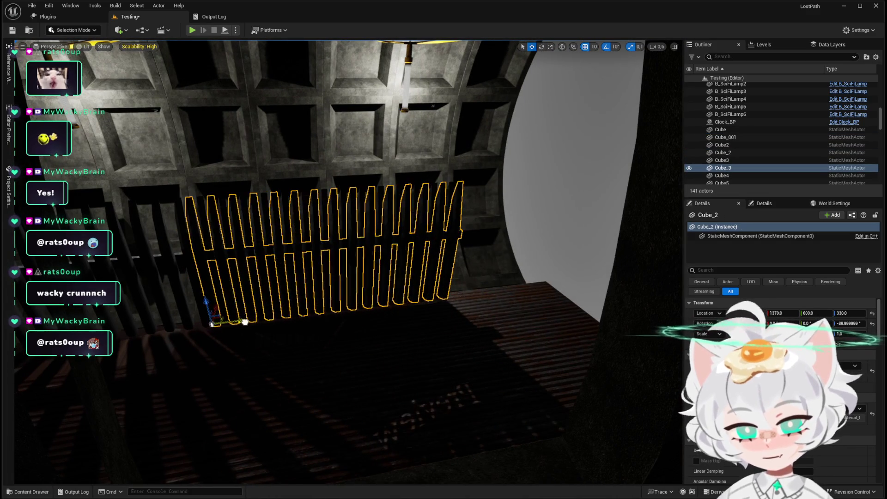
alt+drag(239, 322, 465, 271)
mouse_move(465, 271)
right_down()
mouse_move(416, 278)
mouse_move(391, 313)
mouse_move(219, 340)
mouse_move(312, 291)
mouse_move(208, 277)
mouse_move(470, 222)
mouse_move(436, 209)
mouse_move(430, 250)
mouse_move(416, 264)
right_up()
Ctrl-select all three fence sections, dropping the accidentally picked tunnel wall
ctrl+click(390, 313)
ctrl+click(312, 291)
ctrl+click(410, 238)
ctrl+click(436, 209)
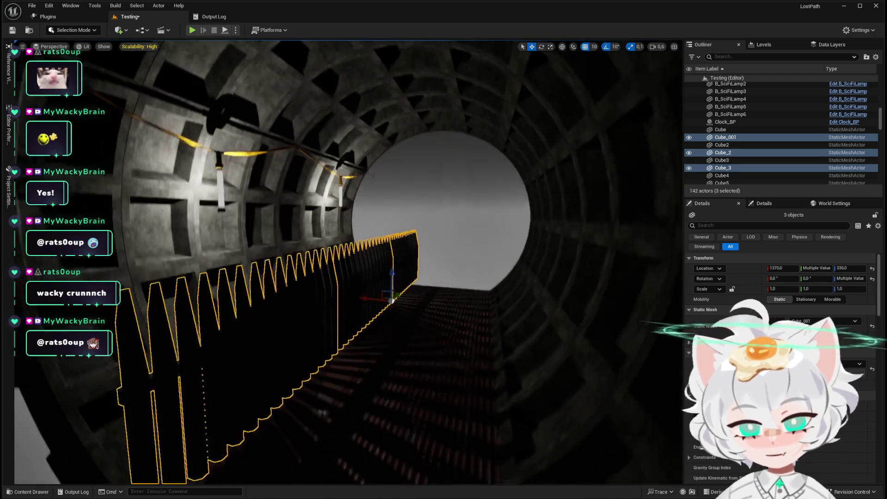
Scale the three fence sections to 0.7 in Z and 0.4 in Y
key(r)
mouse_move(393, 266)
mouse_down()
mouse_move(393, 292)
mouse_move(350, 292)
mouse_up()
mouse_move(416, 298)
right_down()
mouse_move(461, 314)
mouse_move(349, 280)
right_up()
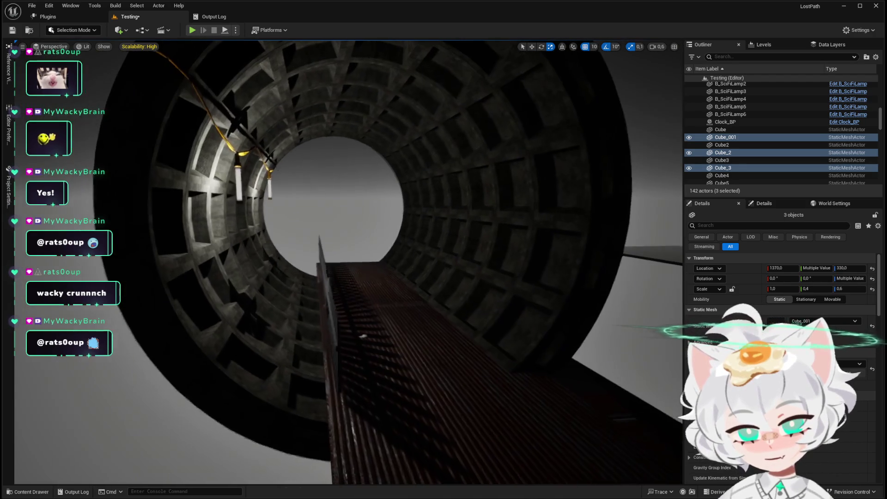
right_drag(322, 251, 368, 172)
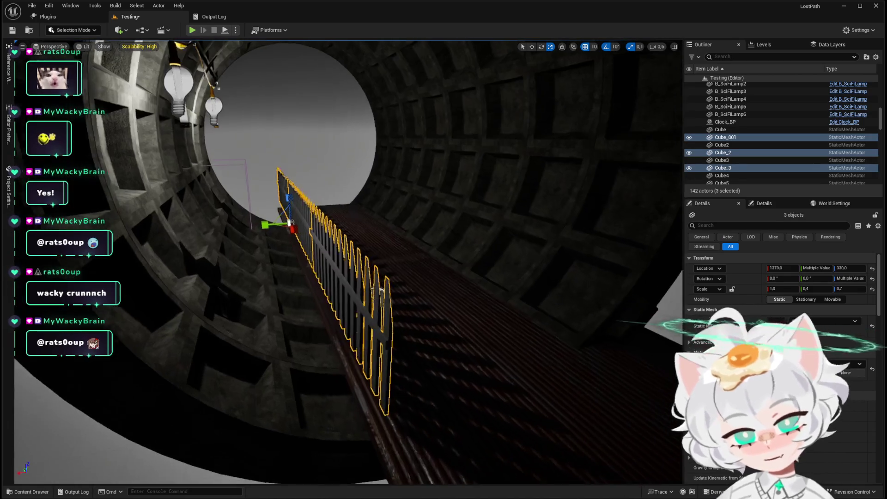
right_drag(369, 173, 352, 221)
Move the fence sections along X to 1380 and fly back for an overview of the row
key(w)
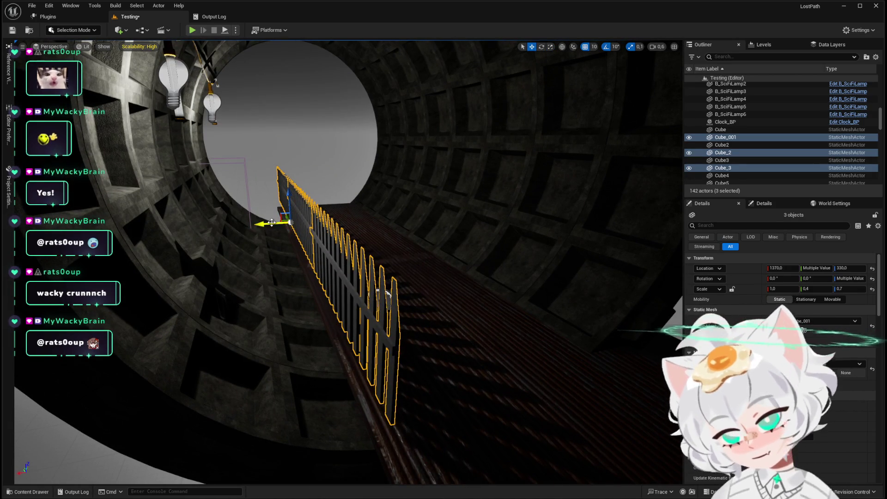
drag(264, 224, 269, 223)
right_drag(268, 224, 445, 162)
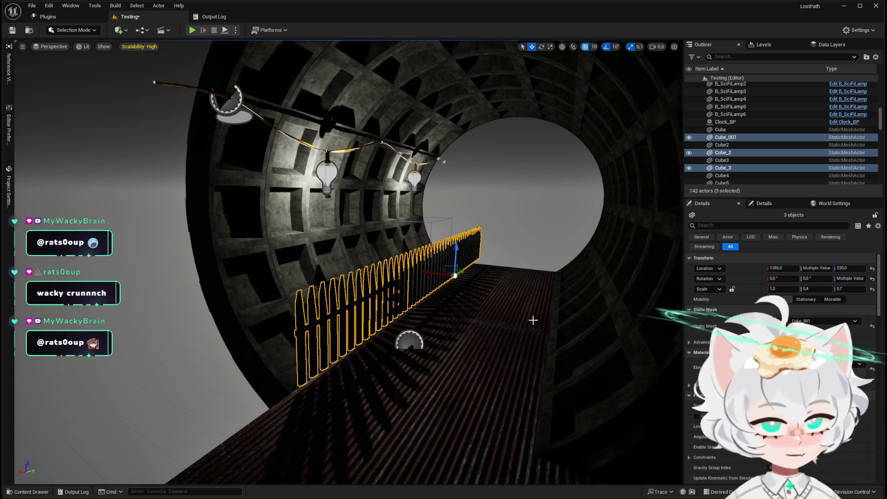
scroll(784, 312, down, 2)
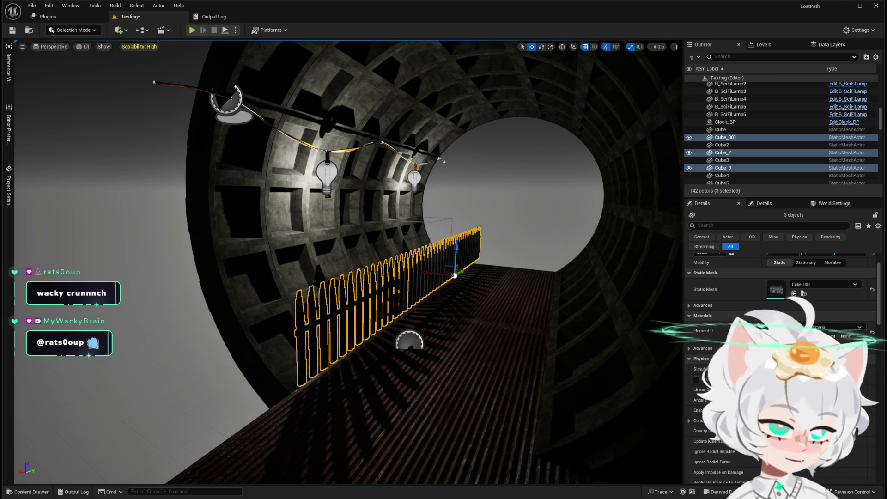
key(f)
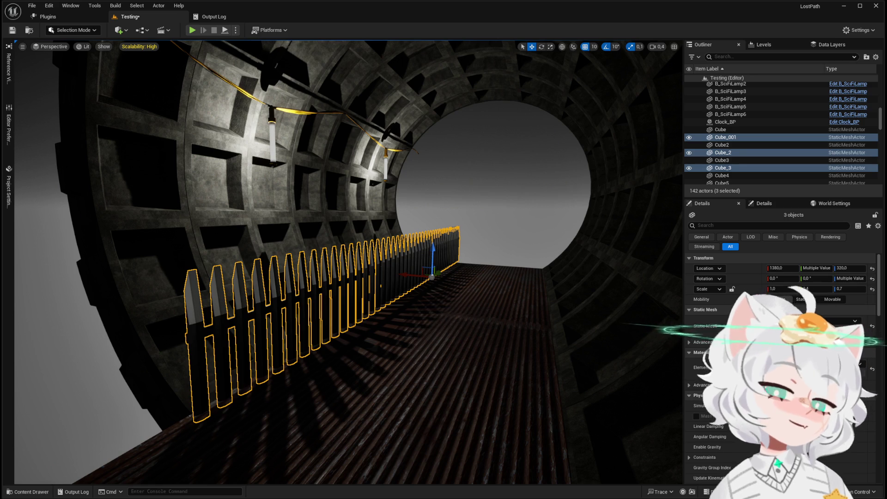